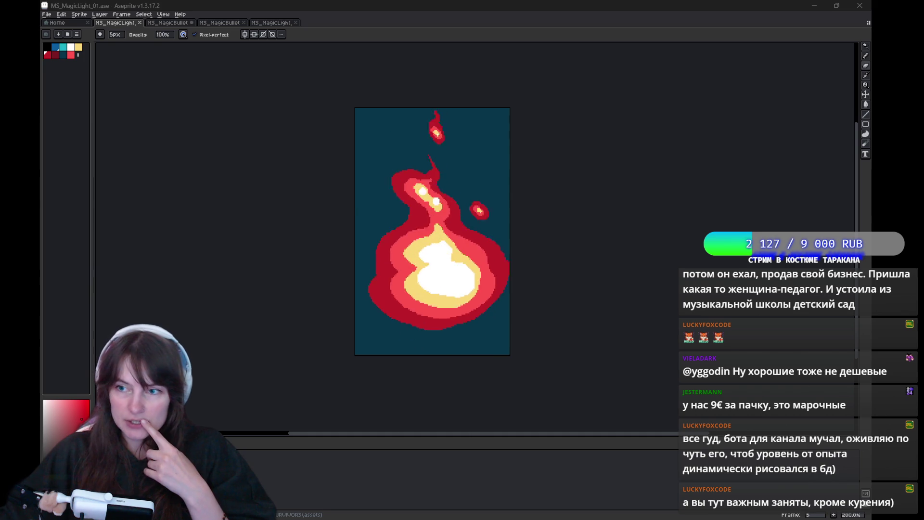
- Switch from Aseprite to the Godot editor showing the Lightning.gd script
{"action": "key", "text": "alt+Tab"}
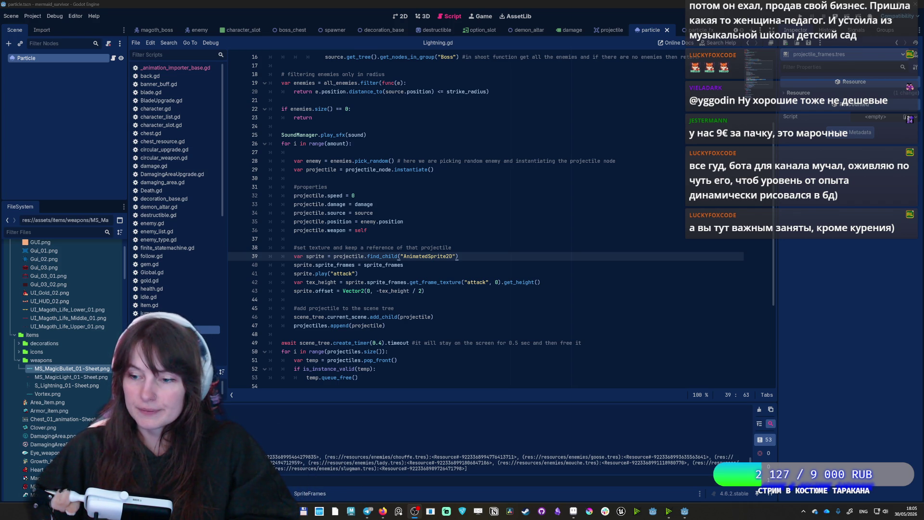
{"action": "key", "text": "alt+Tab"}
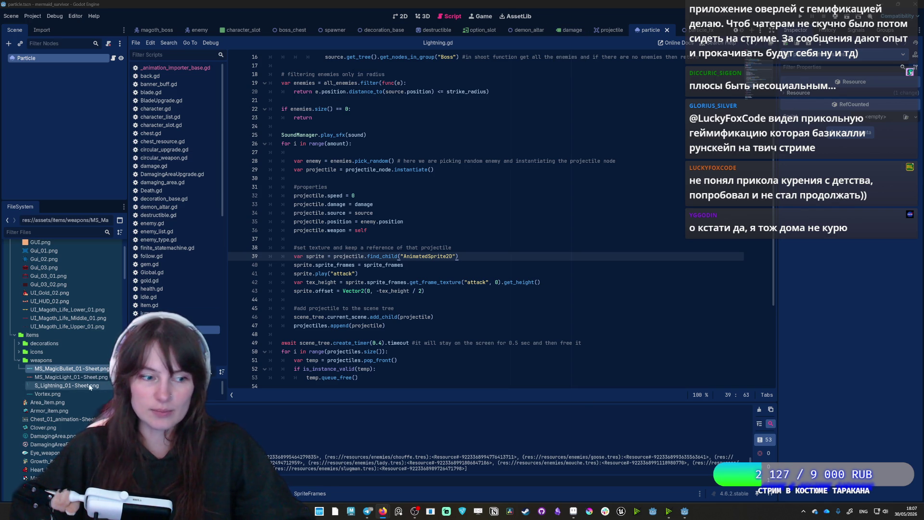
- Open the light_frames.tres resource in the SpriteFrames editor
{"action": "left_click", "coordinate": [301, 494]}
{"action": "scroll", "coordinate": [55, 440], "scroll_direction": "down", "scroll_amount": 10}
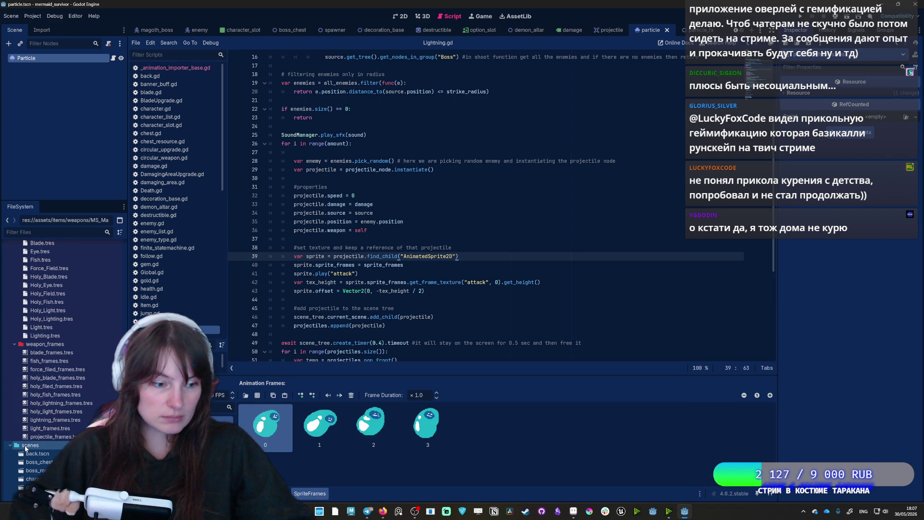
{"action": "double_click", "coordinate": [55, 428]}
{"action": "scroll", "coordinate": [53, 418], "scroll_direction": "up", "scroll_amount": 10}
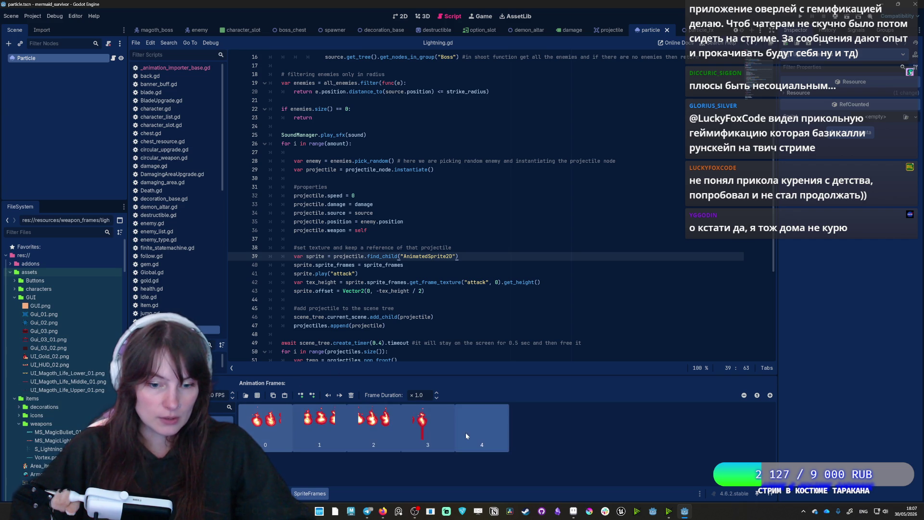
- Replace the old frames with eight flame frames from the sprite sheet and run the project
{"action": "left_click", "coordinate": [233, 397]}
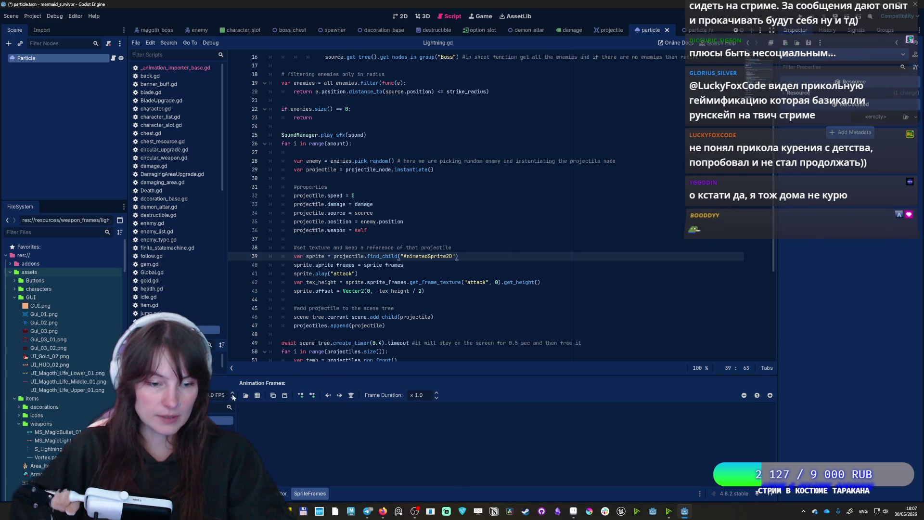
{"action": "left_click", "coordinate": [258, 395]}
{"action": "left_click", "coordinate": [404, 375]}
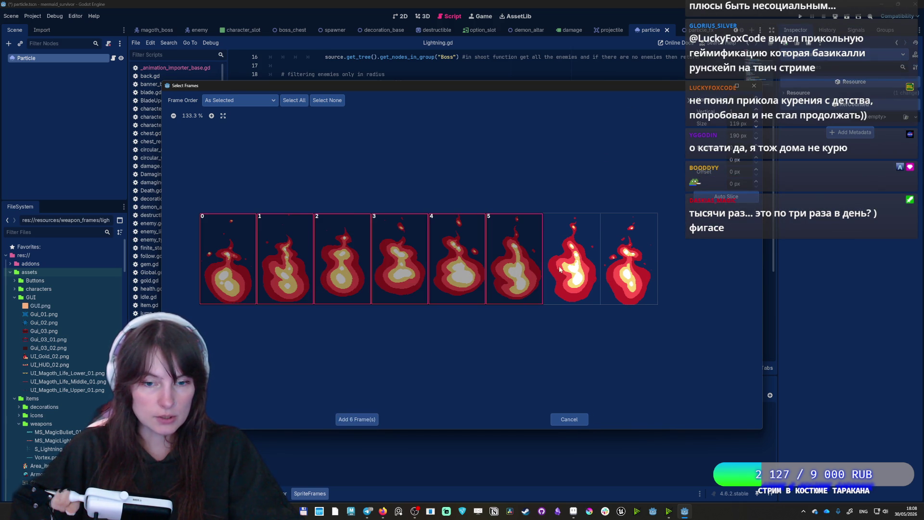
{"action": "left_click", "coordinate": [357, 419]}
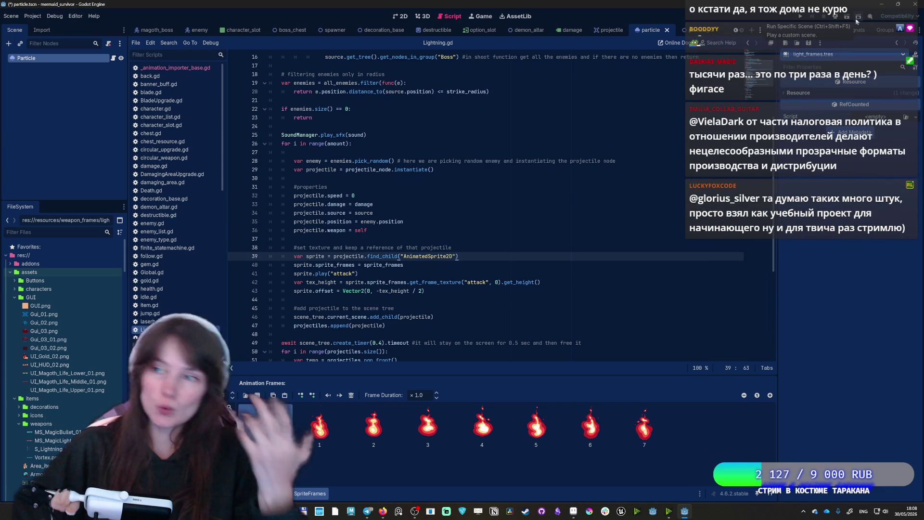
{"action": "left_click", "coordinate": [802, 18]}
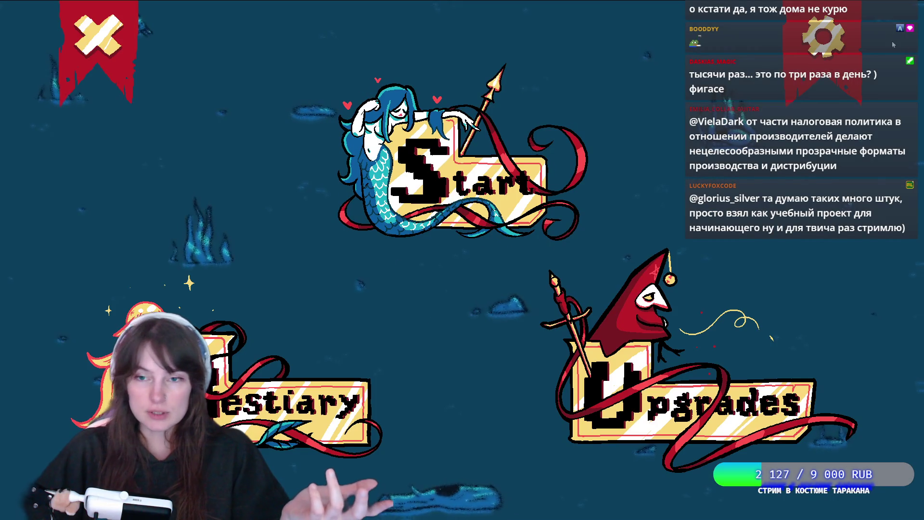
- Check the settings screen, return to the main menu, and start a new run with the mermaid
{"action": "left_click", "coordinate": [824, 34]}
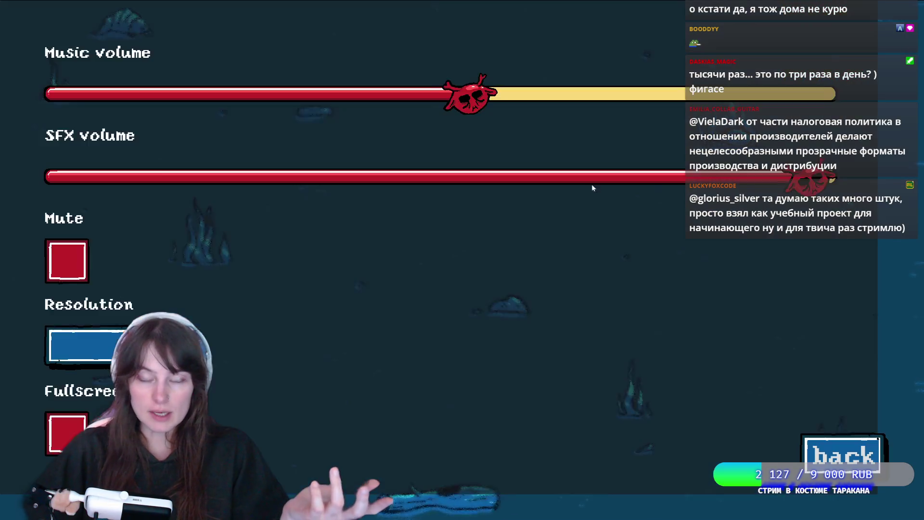
{"action": "left_click", "coordinate": [821, 465]}
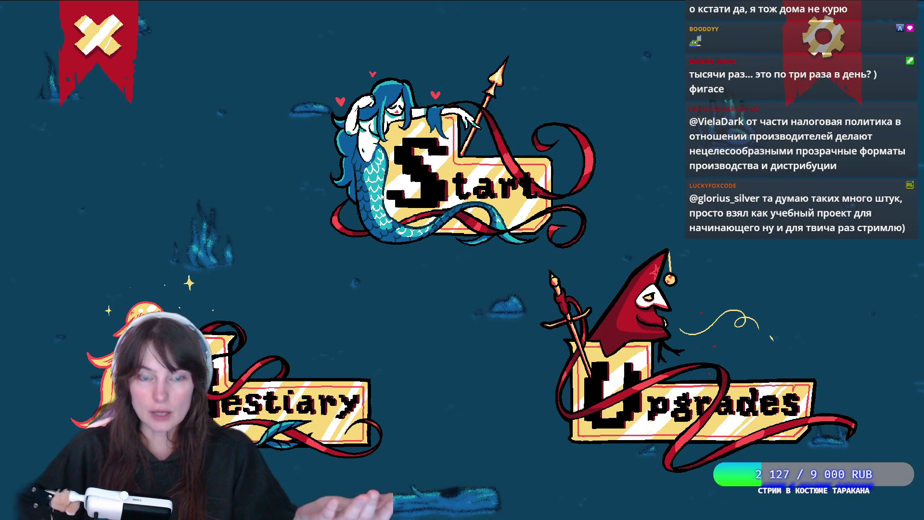
{"action": "left_click", "coordinate": [410, 187]}
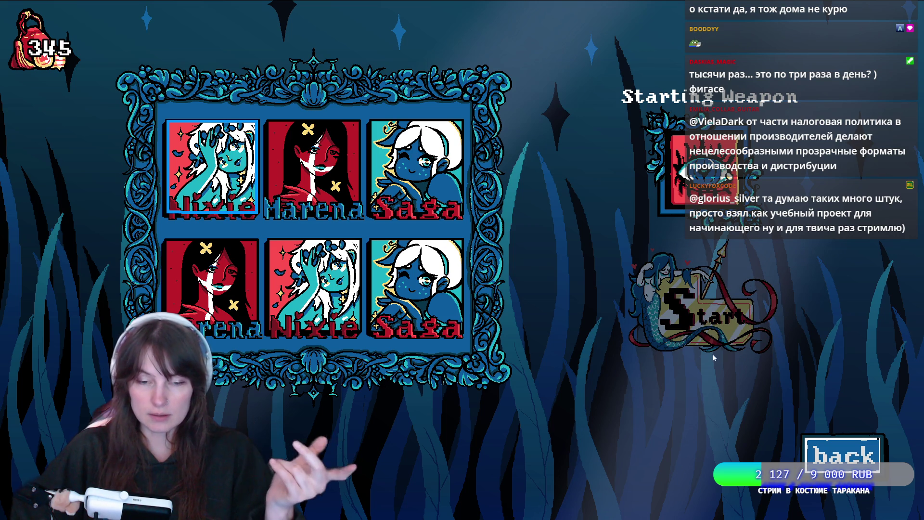
{"action": "left_click", "coordinate": [703, 313]}
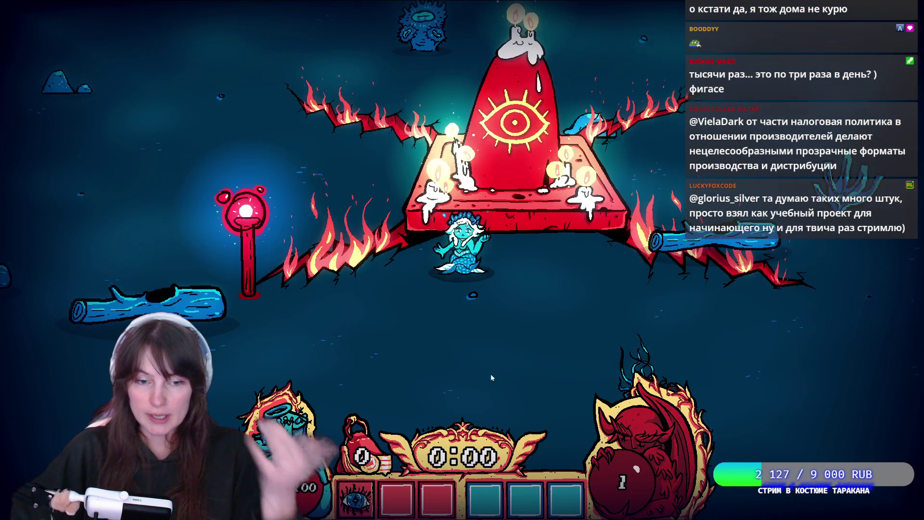
- Swim the mermaid around the altar collecting orbs, then pick the first level-up upgrade
{"action": "key", "text": "s"}
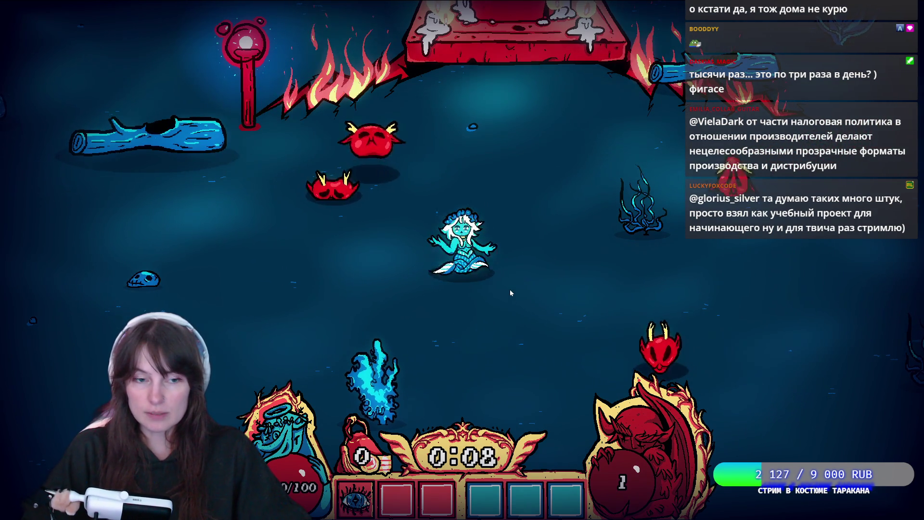
{"action": "key", "text": "s"}
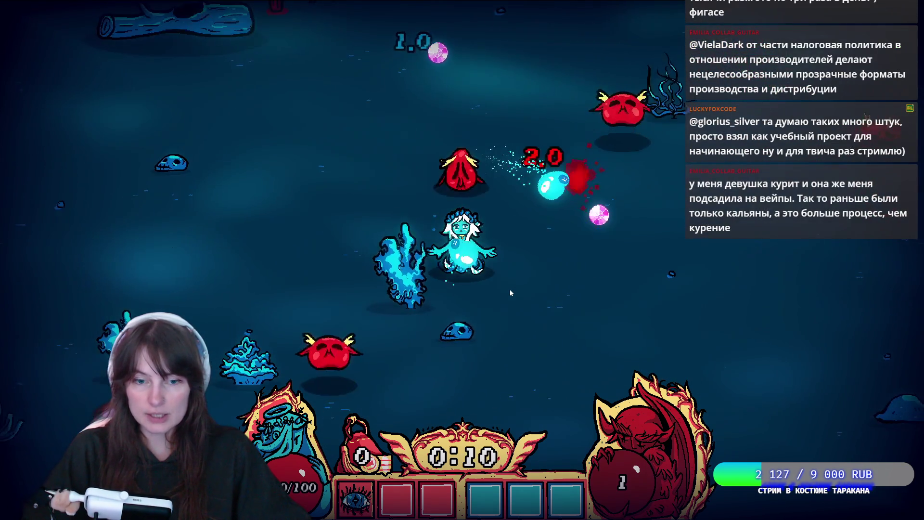
{"action": "key", "text": "w"}
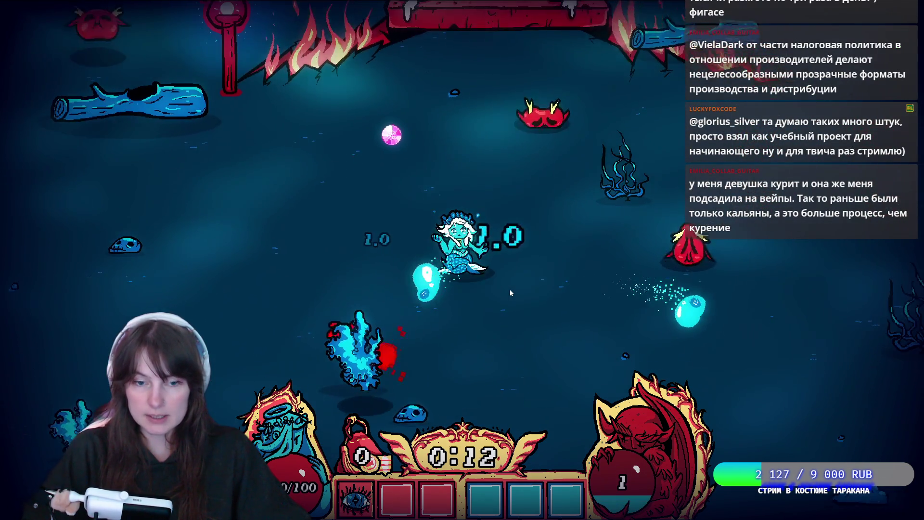
{"action": "key", "text": "s"}
{"action": "key", "text": "a"}
{"action": "key", "text": "w"}
{"action": "key", "text": "d"}
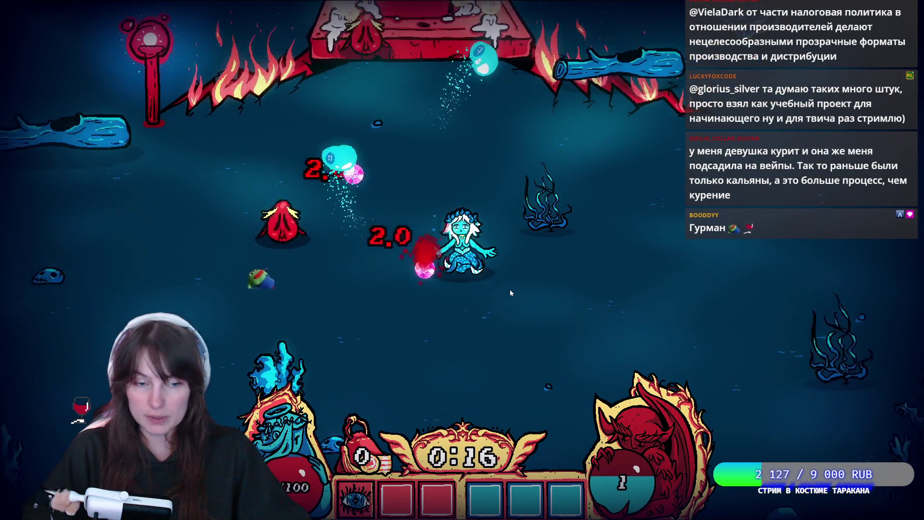
{"action": "key", "text": "w"}
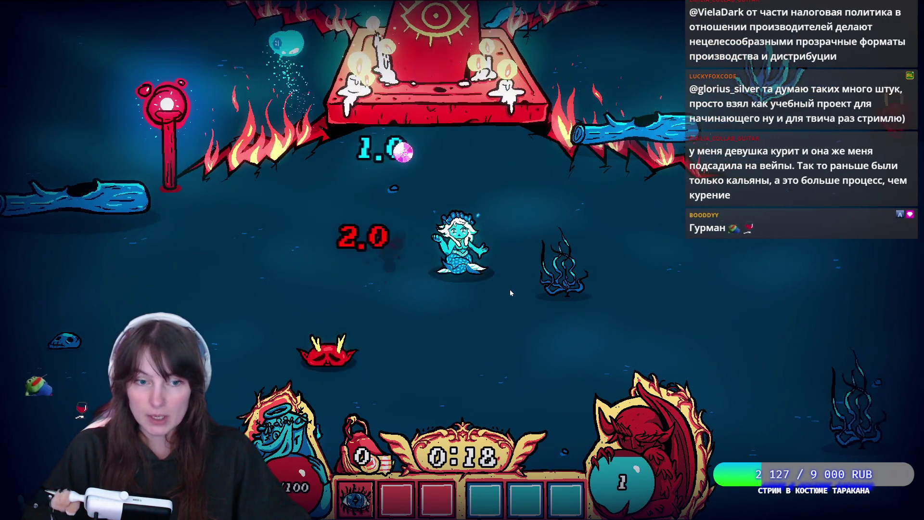
{"action": "key", "text": "w"}
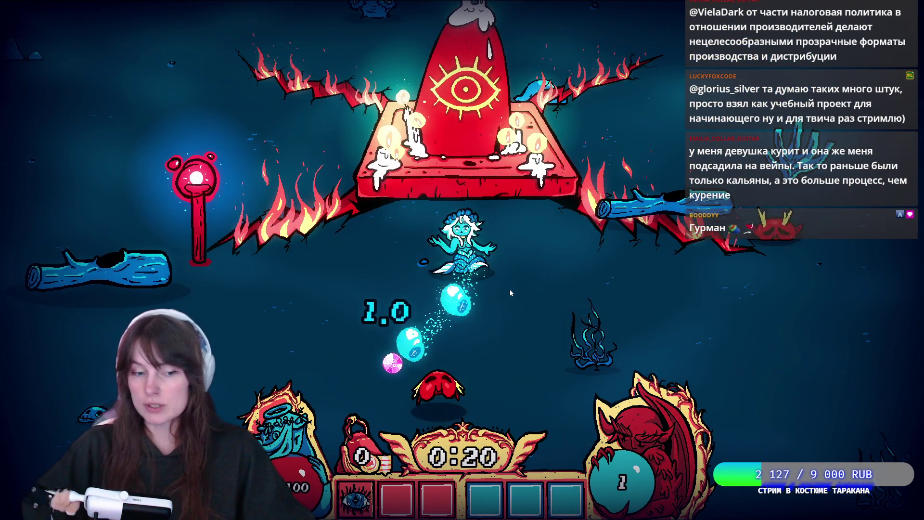
{"action": "key", "text": "s"}
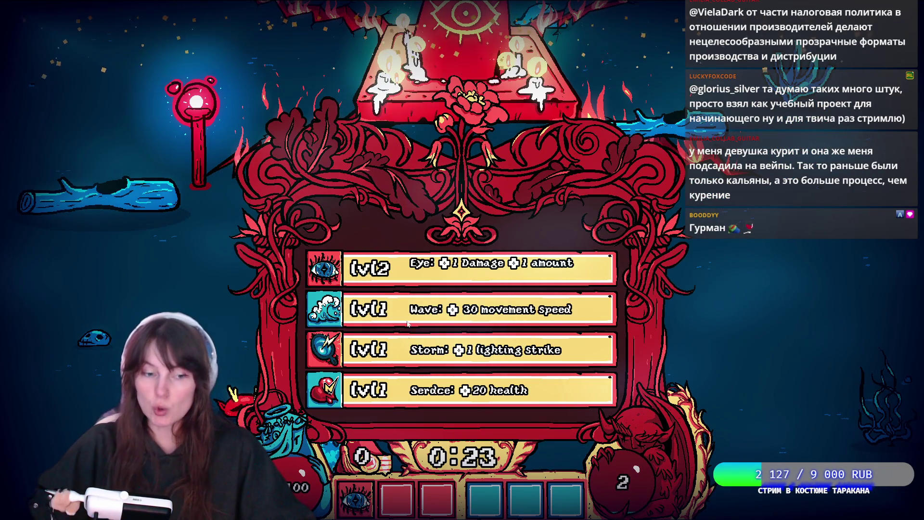
{"action": "left_click", "coordinate": [423, 271]}
- Keep dodging enemies and collecting orbs until the next level-up, then choose an upgrade
{"action": "key", "text": "d"}
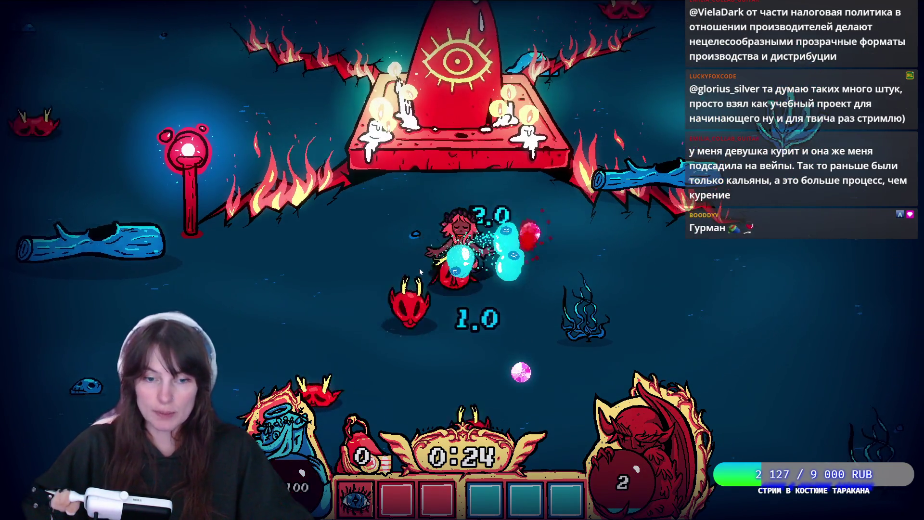
{"action": "key", "text": "s"}
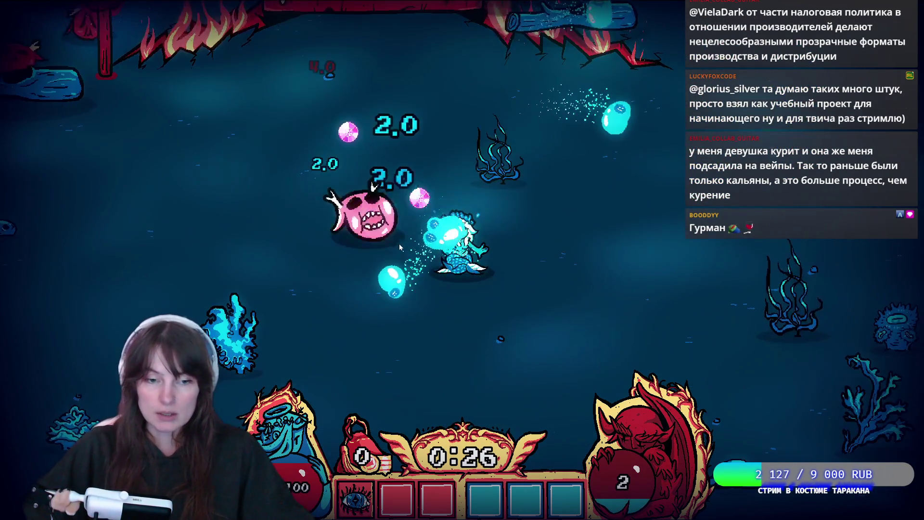
{"action": "key", "text": "w"}
{"action": "key", "text": "a"}
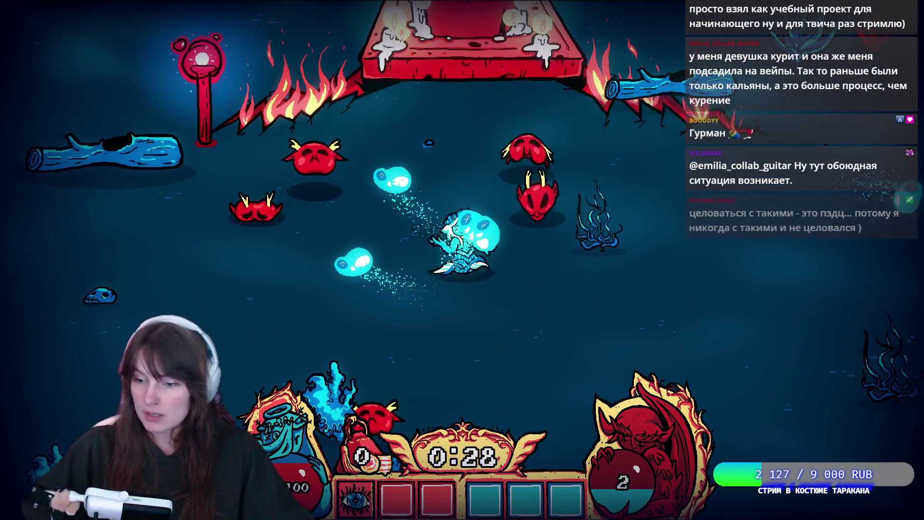
{"action": "key", "text": "d"}
{"action": "key", "text": "s"}
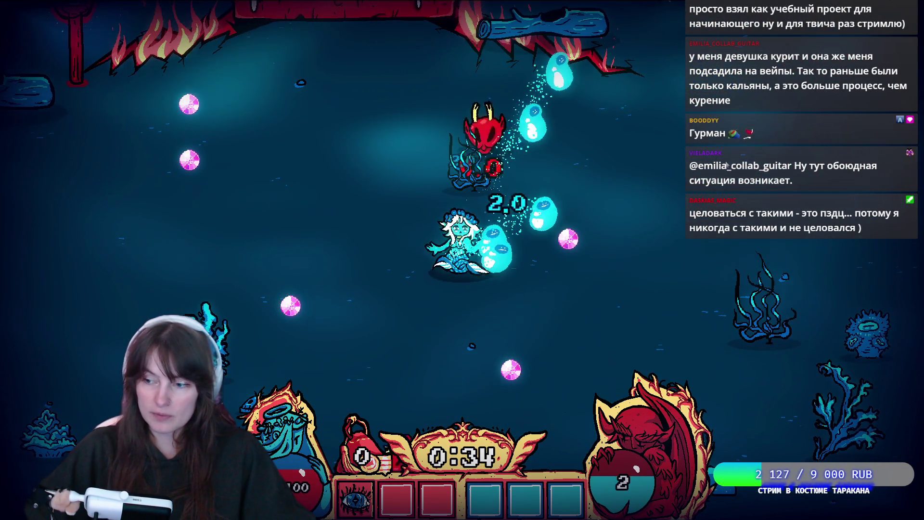
{"action": "key", "text": "s"}
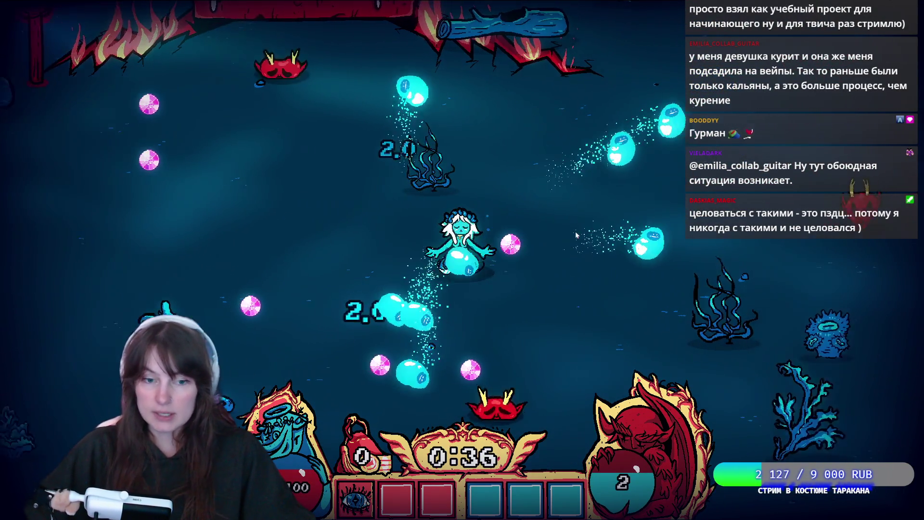
{"action": "key", "text": "d"}
{"action": "key", "text": "w"}
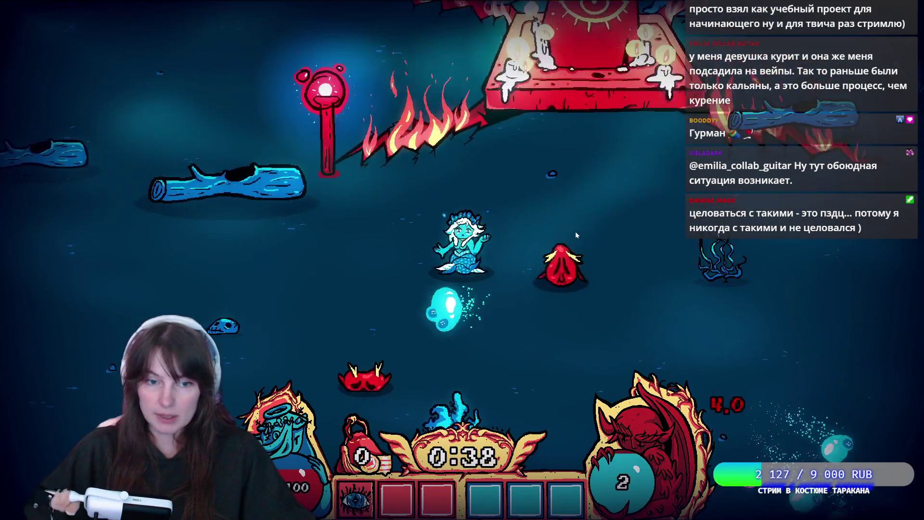
{"action": "key", "text": "s"}
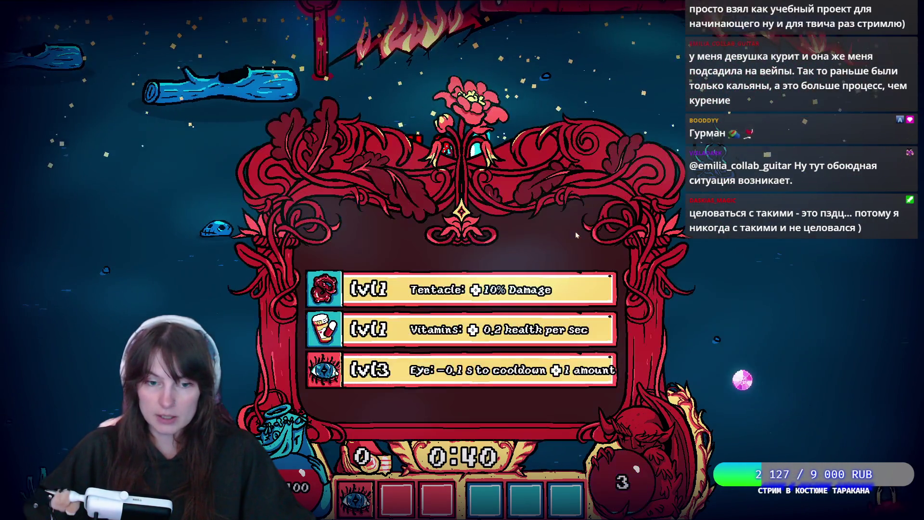
{"action": "left_click", "coordinate": [347, 369]}
- Survive another stretch past the logs and torches, then take the Storm lightning-strike upgrade
{"action": "key", "text": "s"}
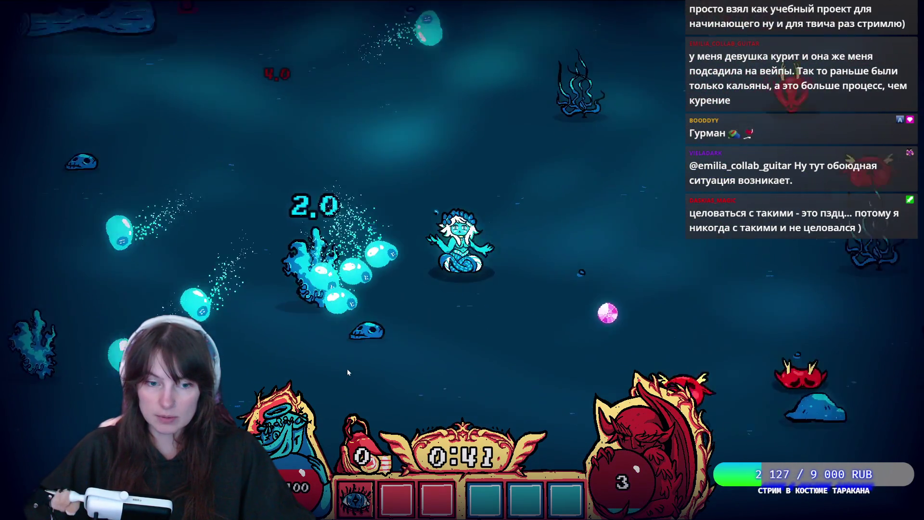
{"action": "key", "text": "s"}
{"action": "key", "text": "d"}
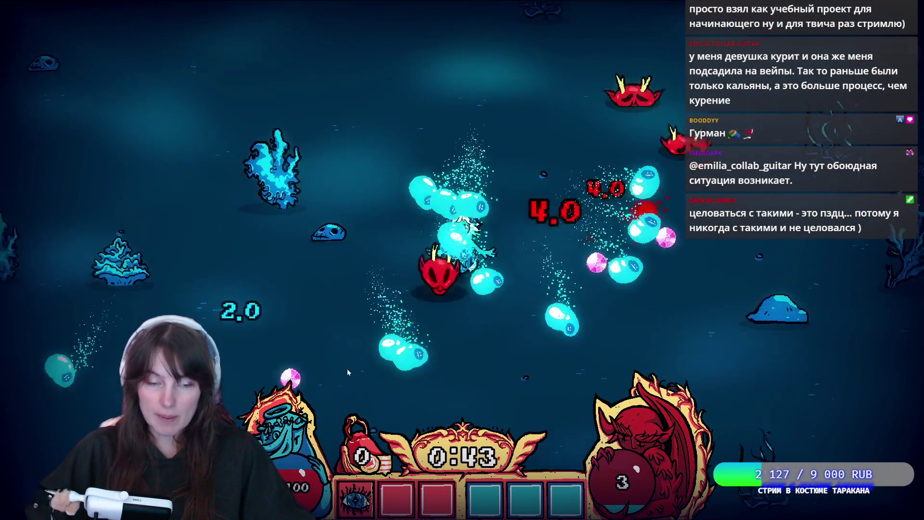
{"action": "key", "text": "a"}
{"action": "key", "text": "s"}
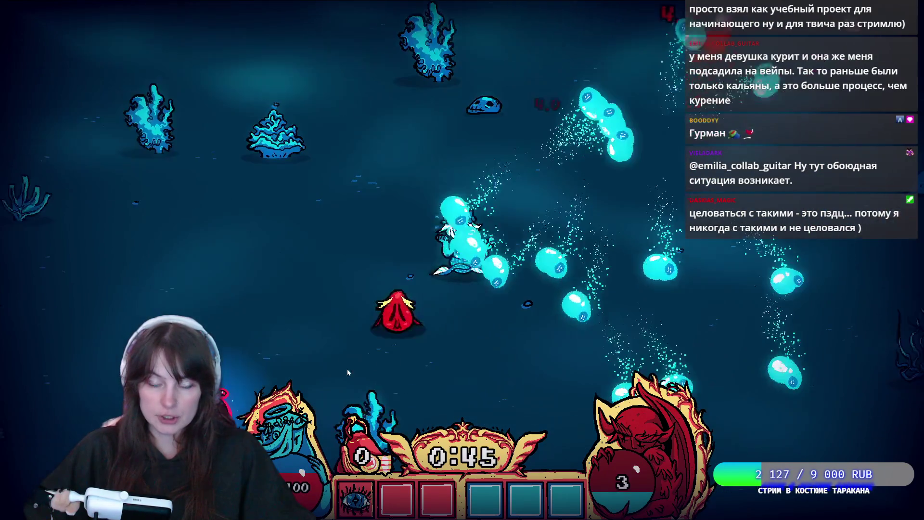
{"action": "key", "text": "w"}
{"action": "key", "text": "d"}
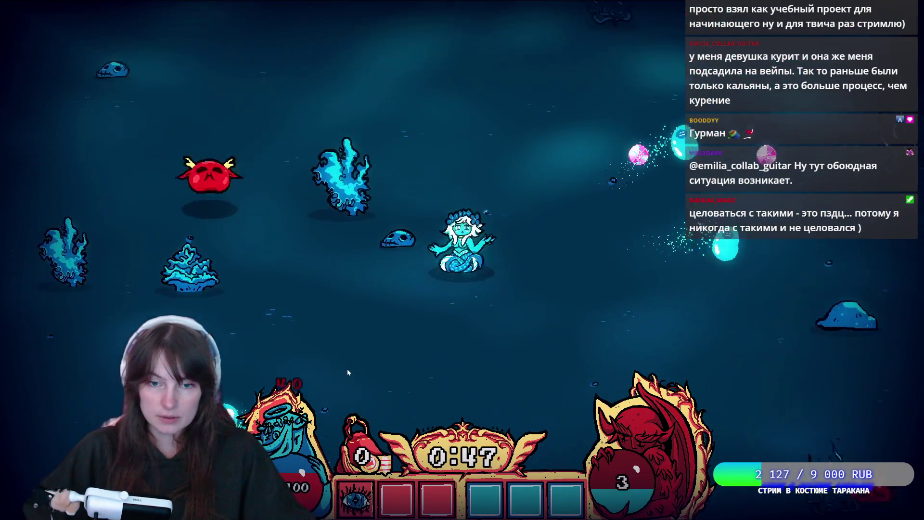
{"action": "key", "text": "d"}
{"action": "key", "text": "s"}
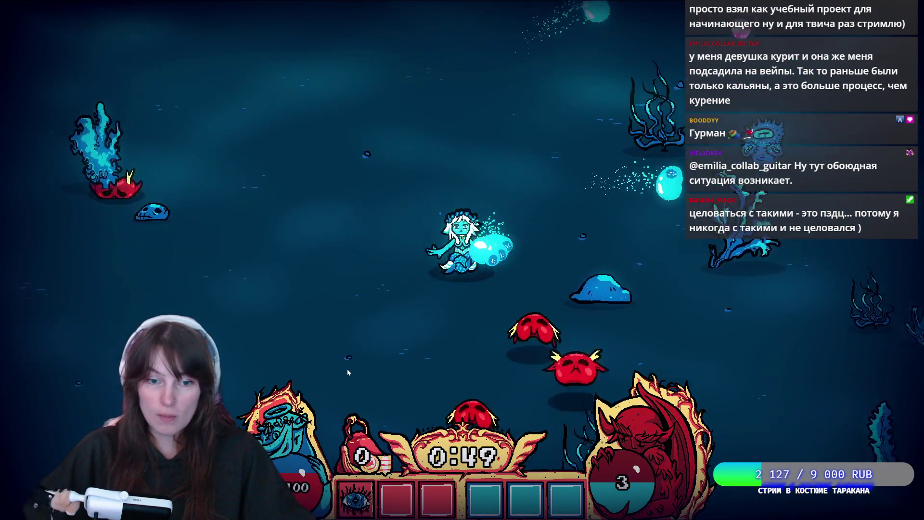
{"action": "key", "text": "a"}
{"action": "key", "text": "s"}
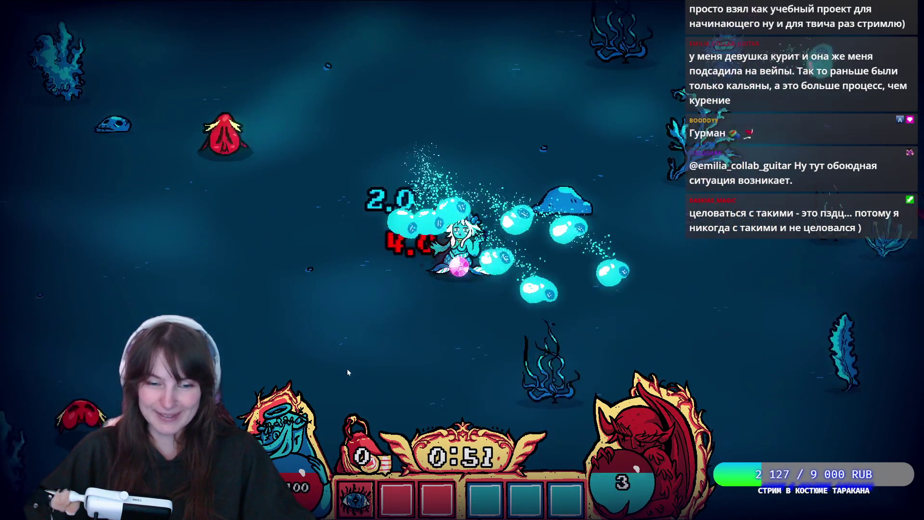
{"action": "key", "text": "w"}
{"action": "key", "text": "a"}
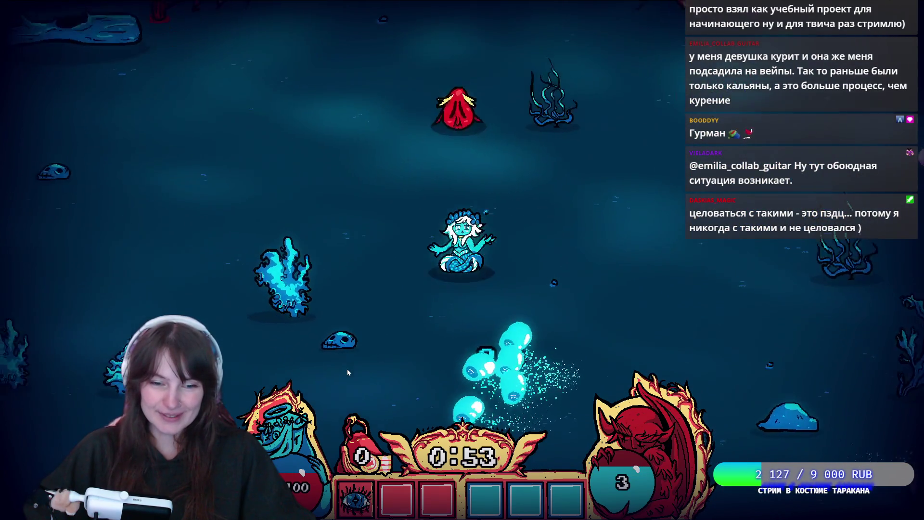
{"action": "key", "text": "w"}
{"action": "key", "text": "a"}
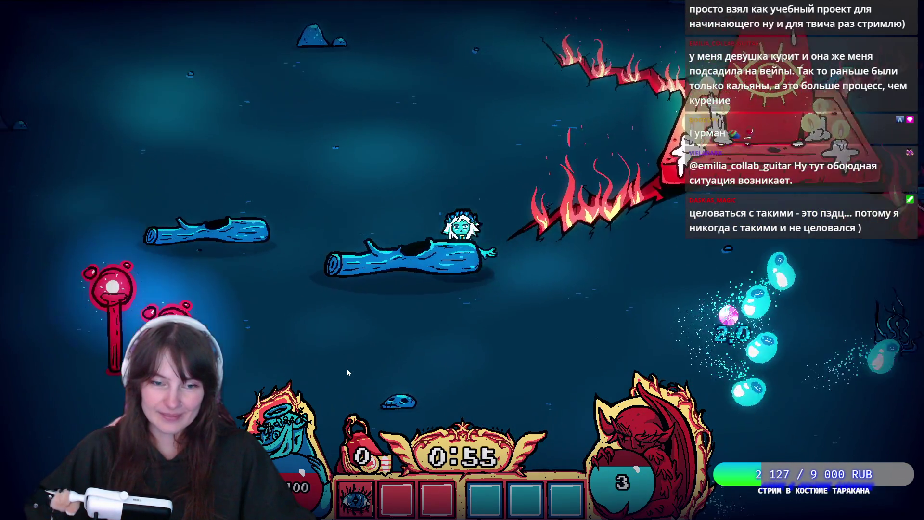
{"action": "key", "text": "a"}
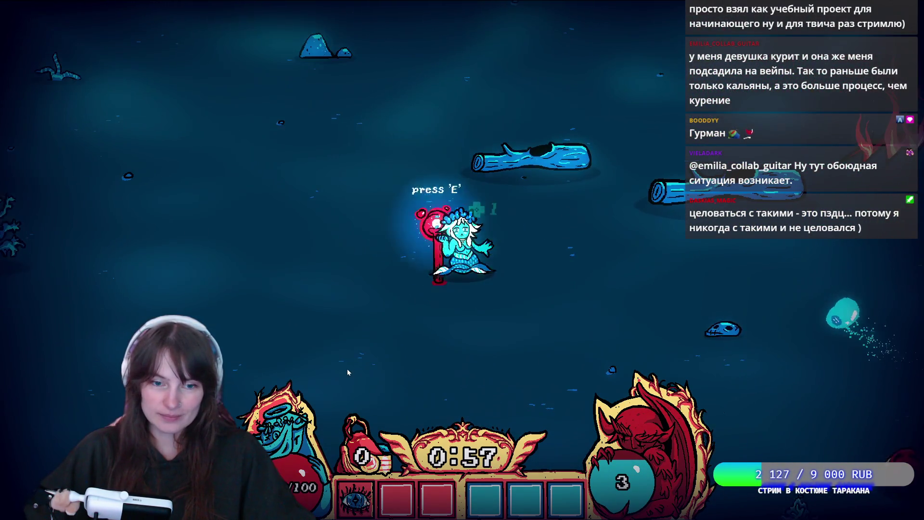
{"action": "key", "text": "s"}
{"action": "key", "text": "d"}
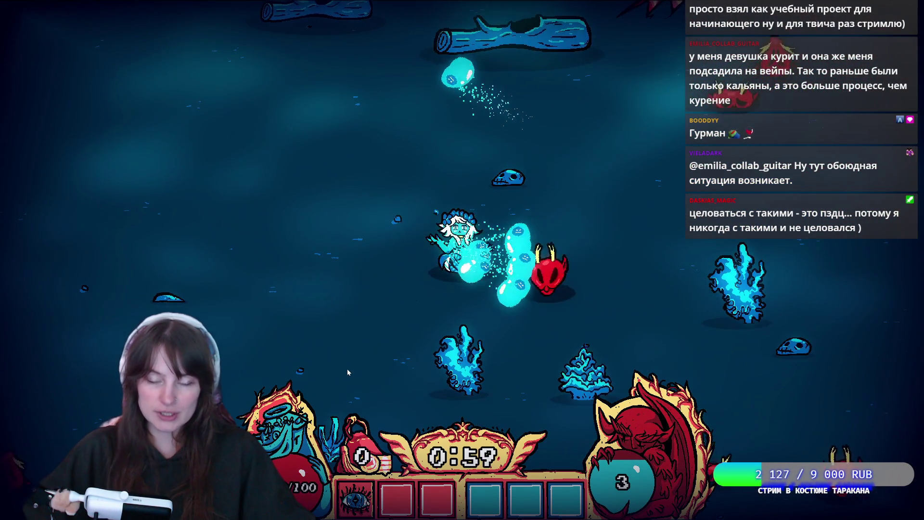
{"action": "key", "text": "d"}
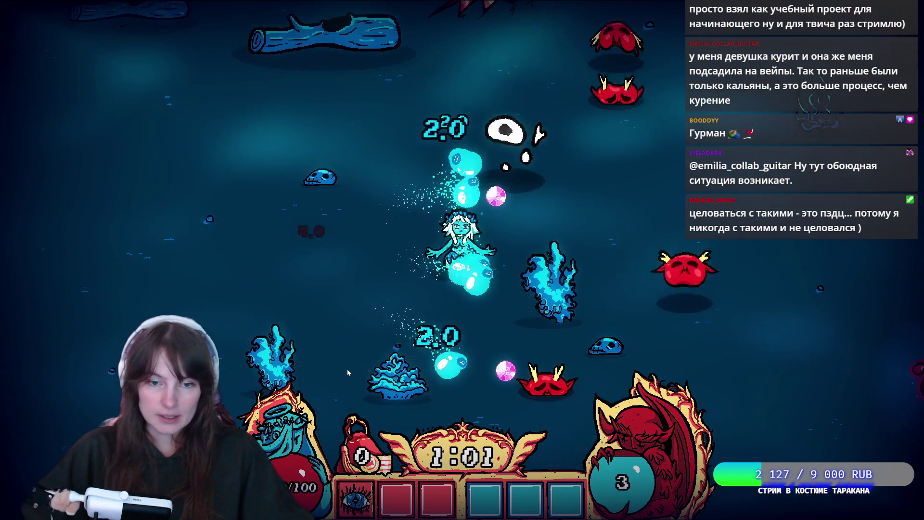
{"action": "key", "text": "s"}
{"action": "key", "text": "d"}
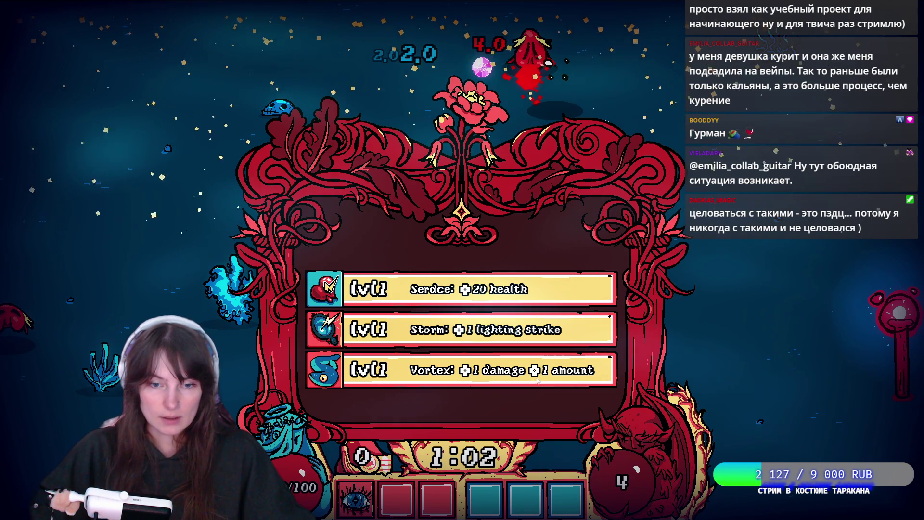
{"action": "left_click", "coordinate": [530, 334]}
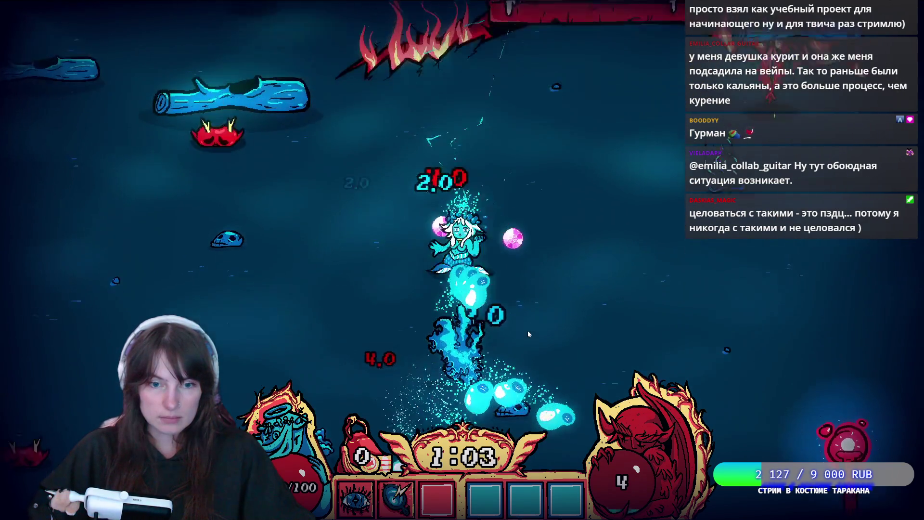
- Keep swimming through enemies collecting gems, then take the Serdce +20 health upgrade
{"action": "key", "text": "s"}
{"action": "key", "text": "d"}
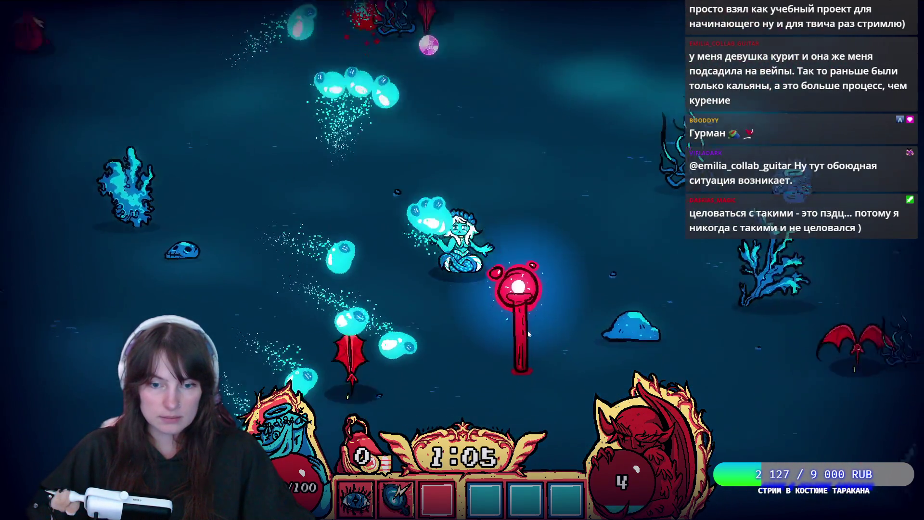
{"action": "key", "text": "w"}
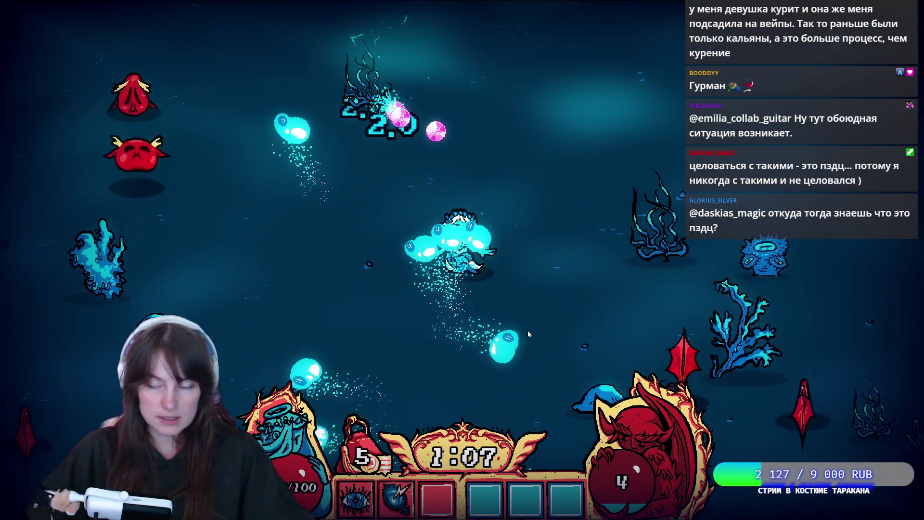
{"action": "key", "text": "d"}
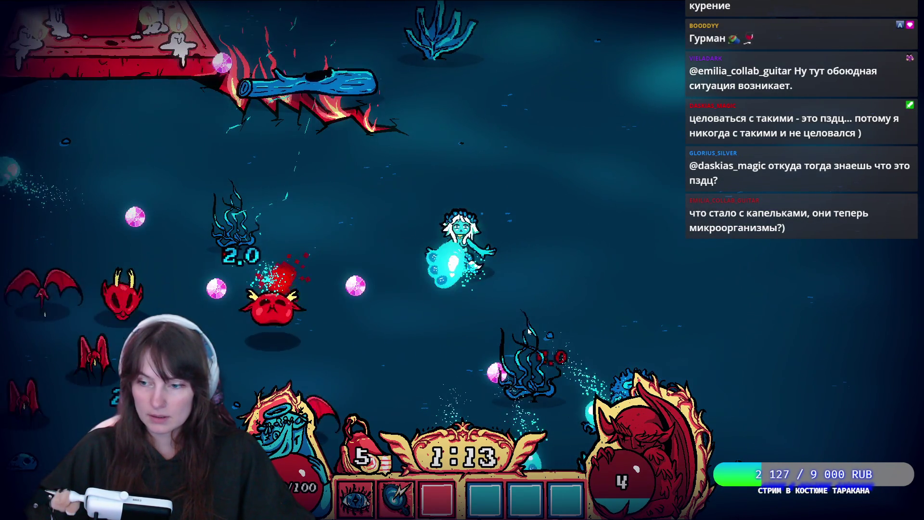
{"action": "key", "text": "d"}
{"action": "key", "text": "s"}
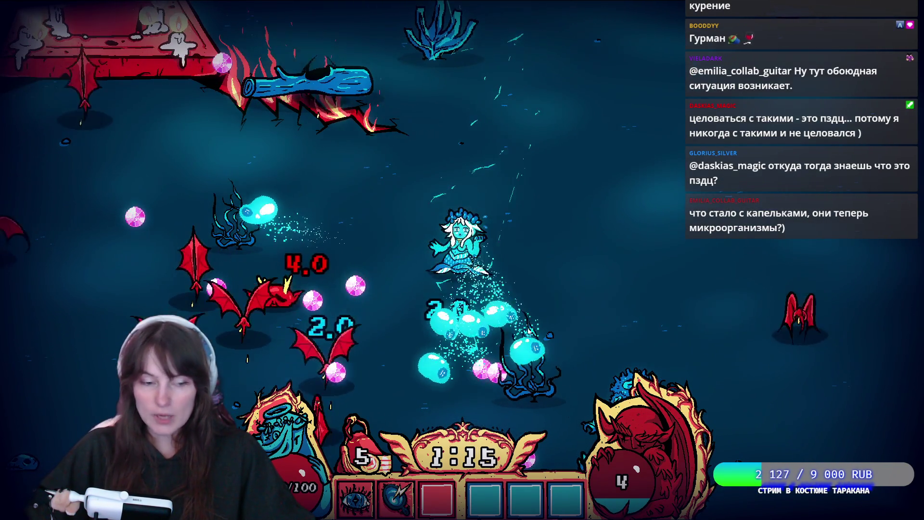
{"action": "key", "text": "s"}
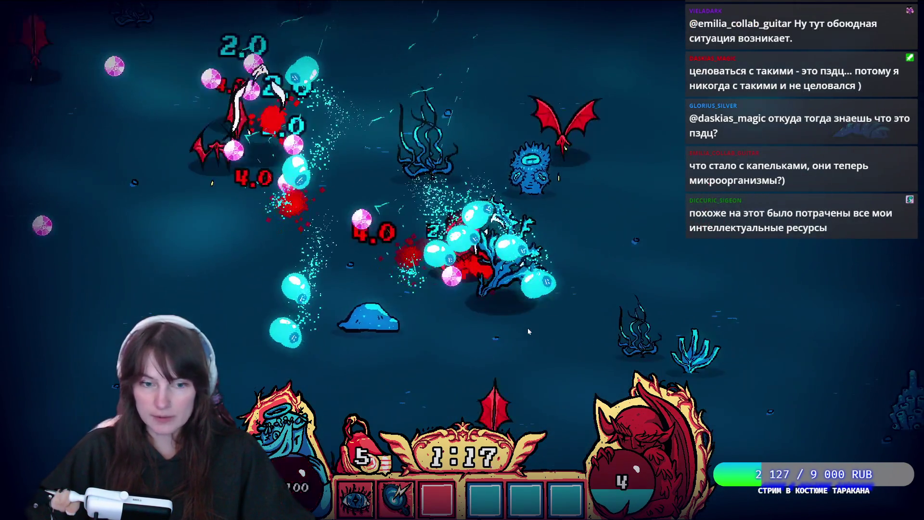
{"action": "key", "text": "s"}
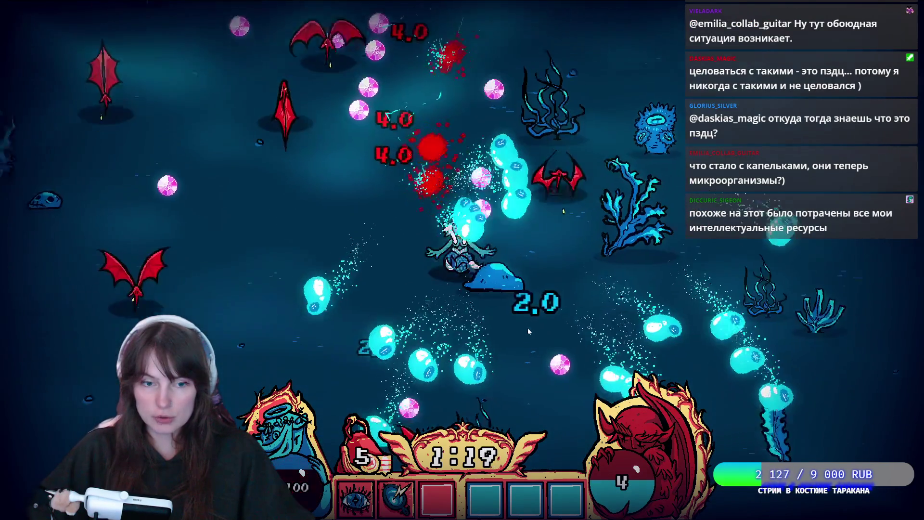
{"action": "key", "text": "s"}
{"action": "key", "text": "a"}
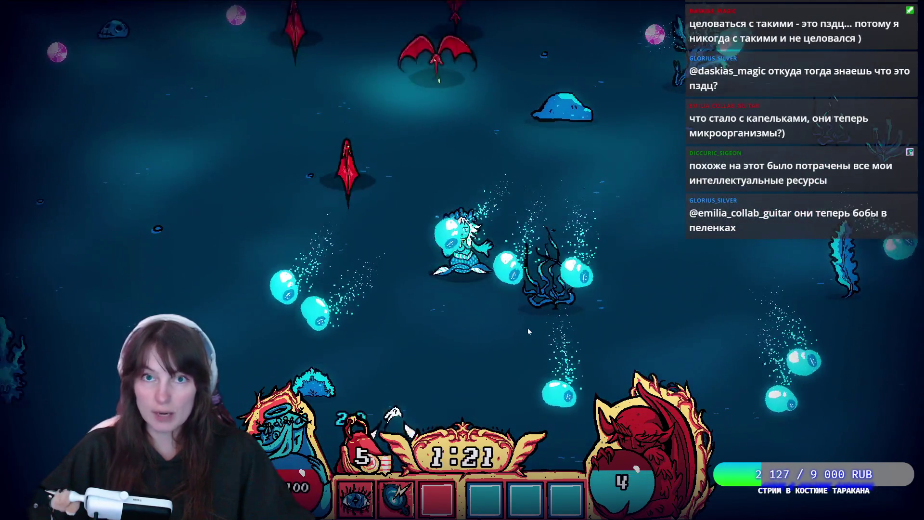
{"action": "key", "text": "d"}
{"action": "key", "text": "w"}
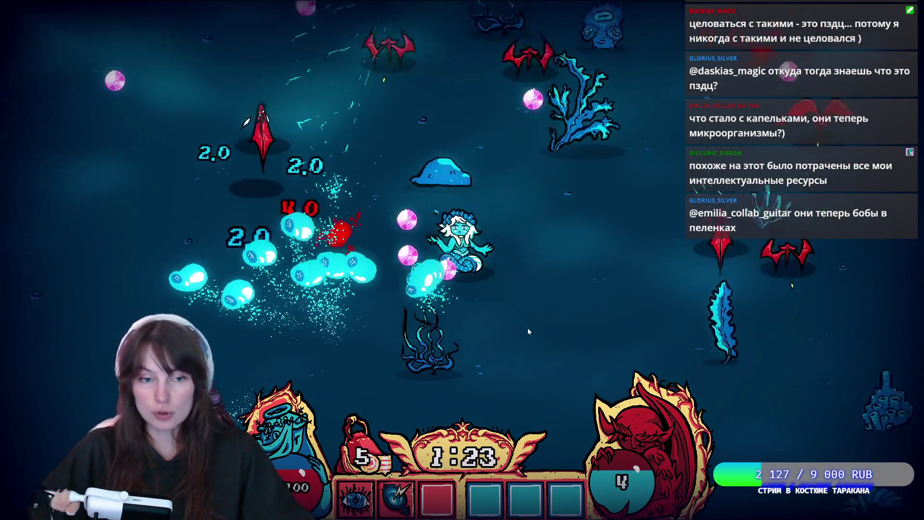
{"action": "key", "text": "s"}
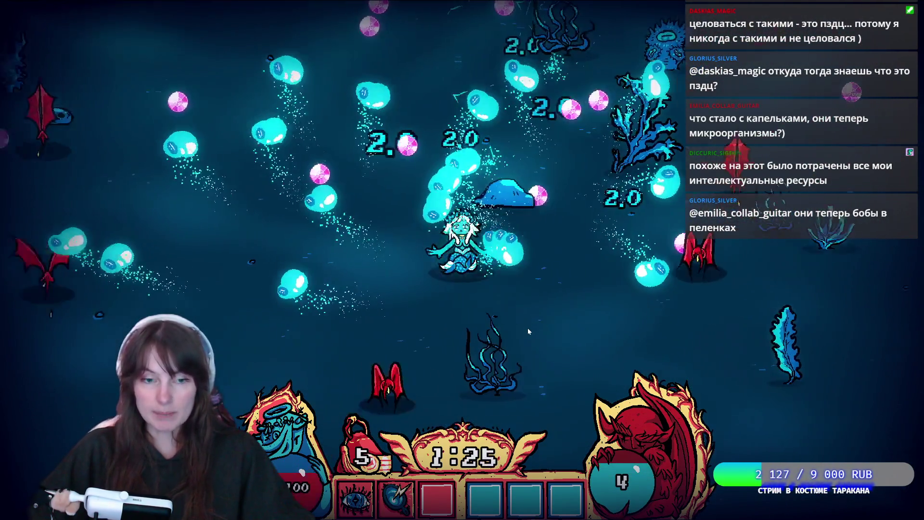
{"action": "key", "text": "w"}
{"action": "key", "text": "a"}
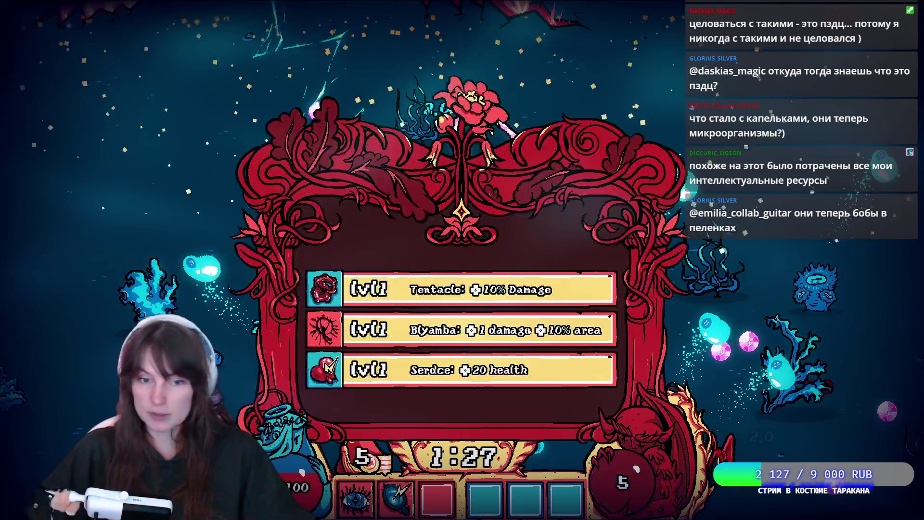
{"action": "left_click", "coordinate": [476, 371]}
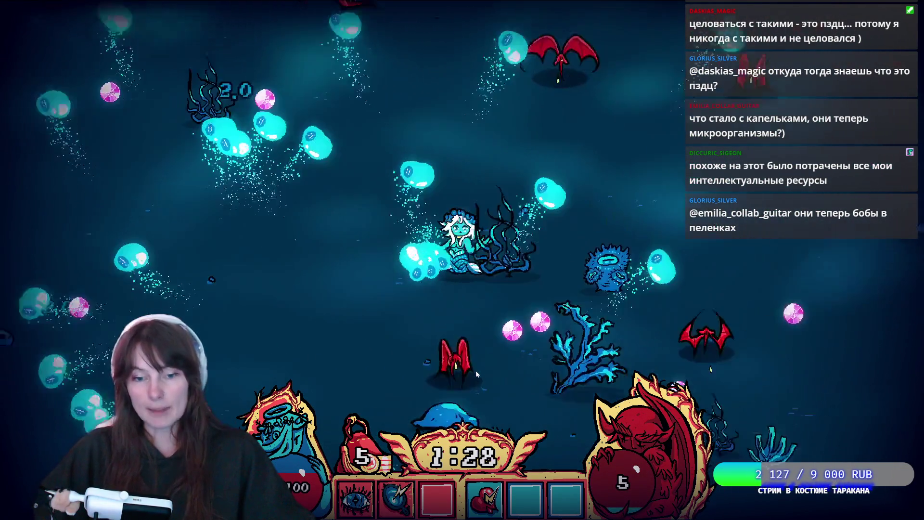
- Keep moving until level 6, then take another Serdce +20 health upgrade for 120 health
{"action": "key", "text": "d"}
{"action": "key", "text": "w"}
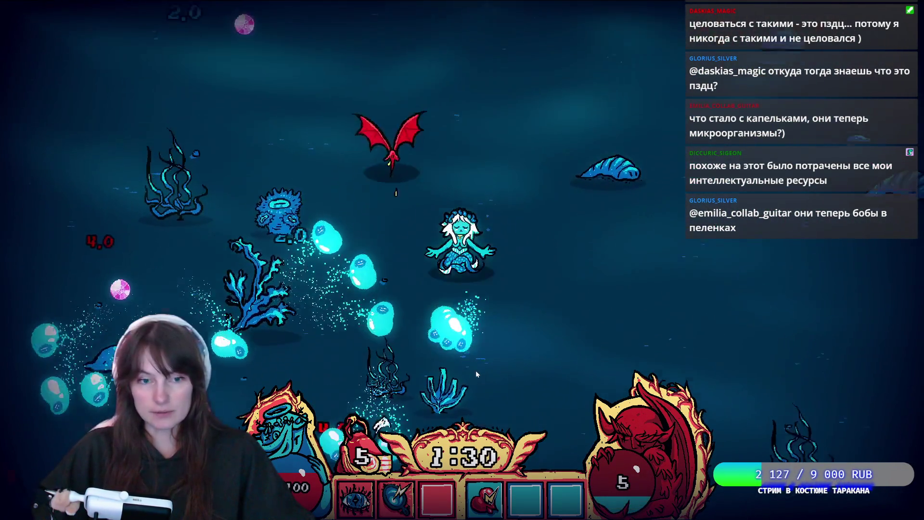
{"action": "key", "text": "w"}
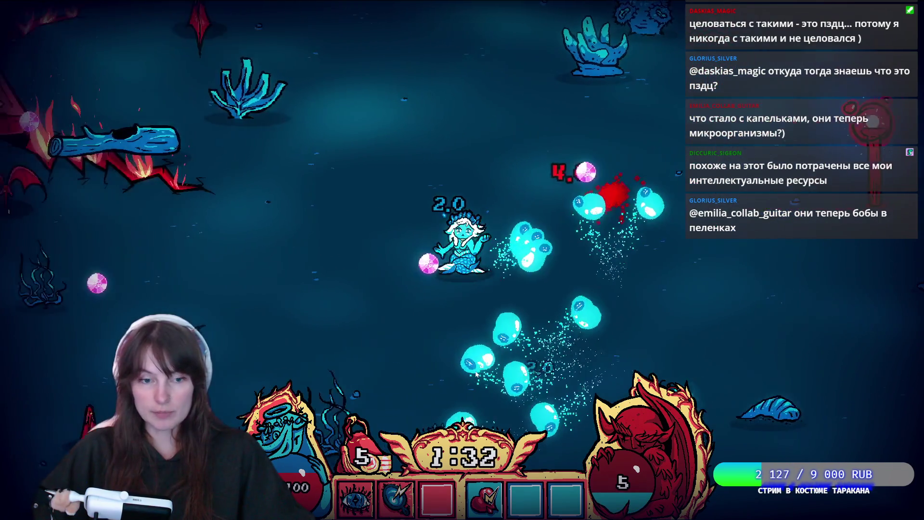
{"action": "key", "text": "w"}
{"action": "key", "text": "d"}
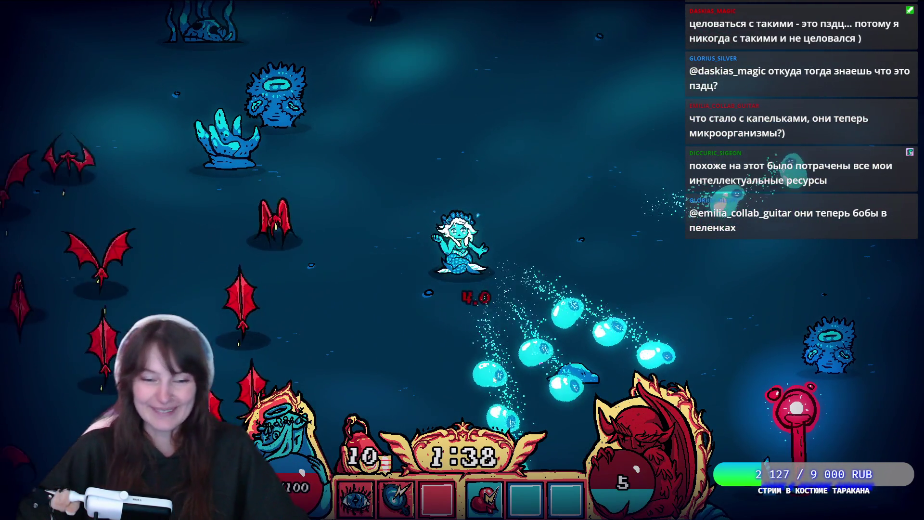
{"action": "key", "text": "s"}
{"action": "key", "text": "s"}
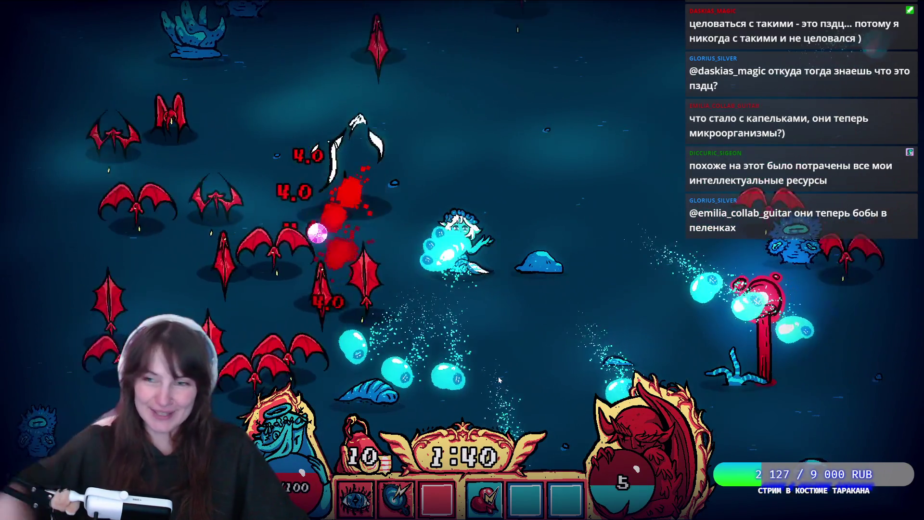
{"action": "key", "text": "s"}
{"action": "key", "text": "d"}
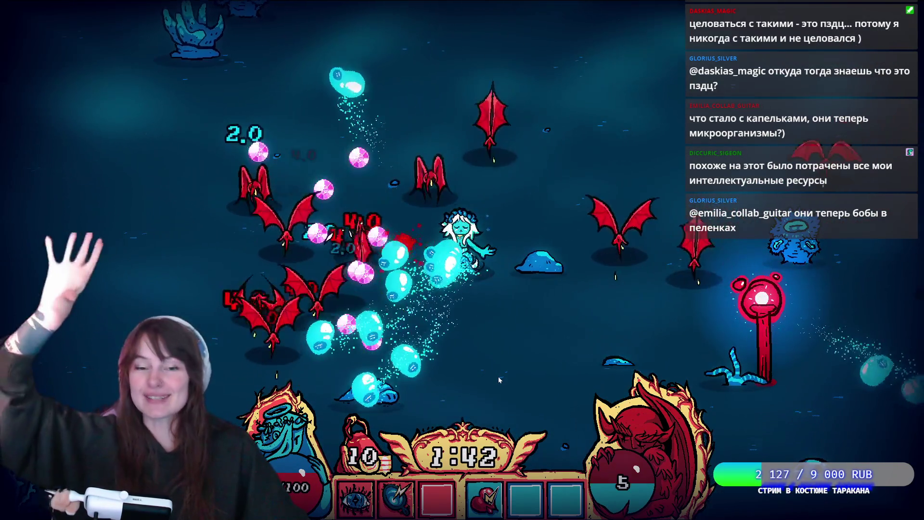
{"action": "key", "text": "s"}
{"action": "key", "text": "d"}
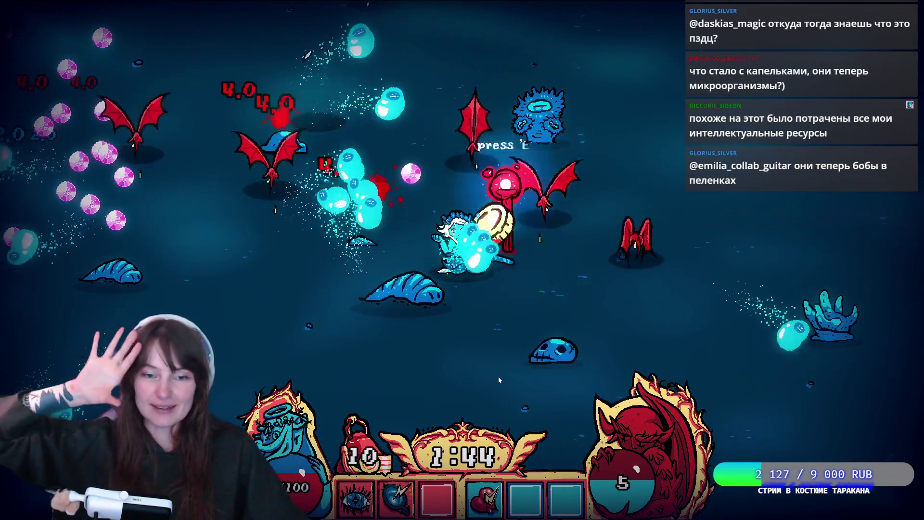
{"action": "key", "text": "s"}
{"action": "key", "text": "a"}
{"action": "key", "text": "w"}
{"action": "key", "text": "a"}
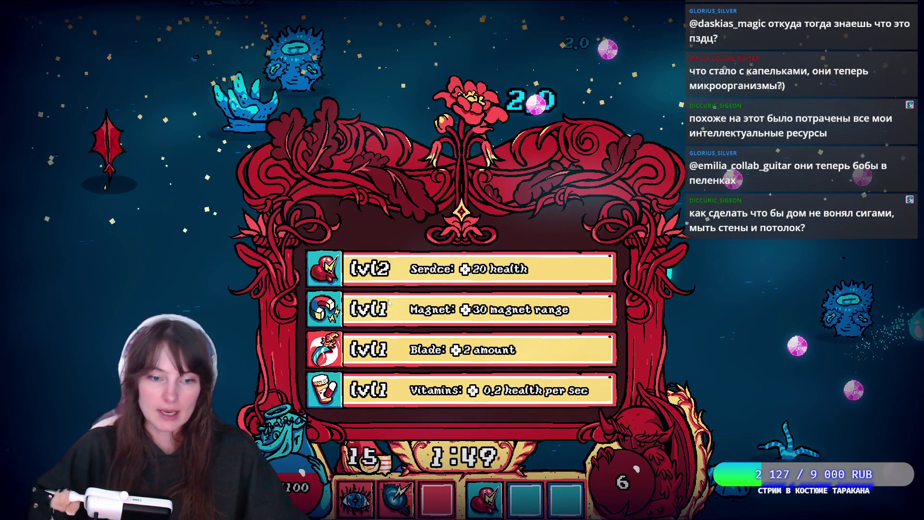
{"action": "left_click", "coordinate": [412, 266]}
- Keep the mermaid moving, then pick the Magnet +30 range upgrade at level 7
{"action": "key", "text": "a"}
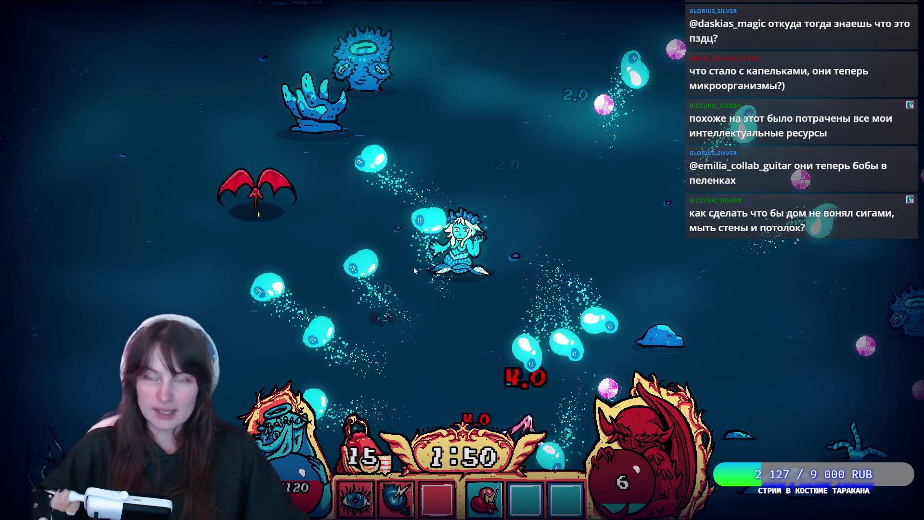
{"action": "key", "text": "d"}
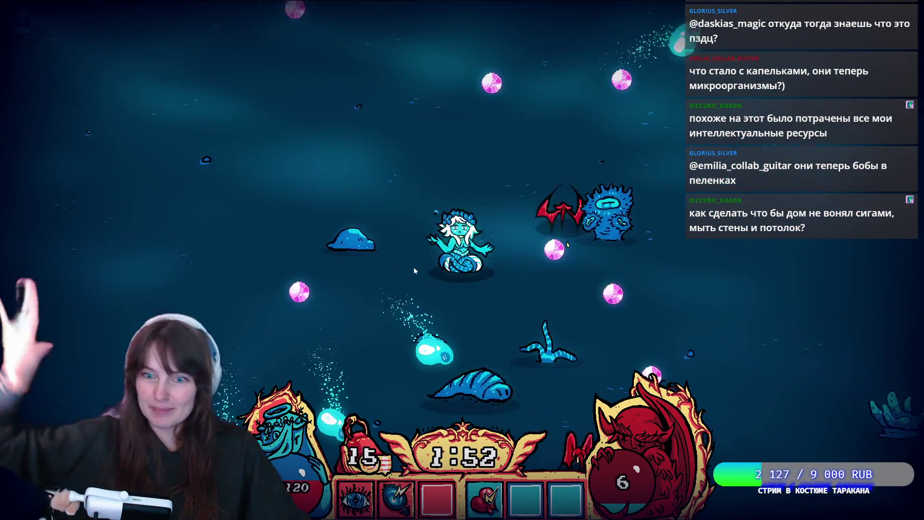
{"action": "key", "text": "s"}
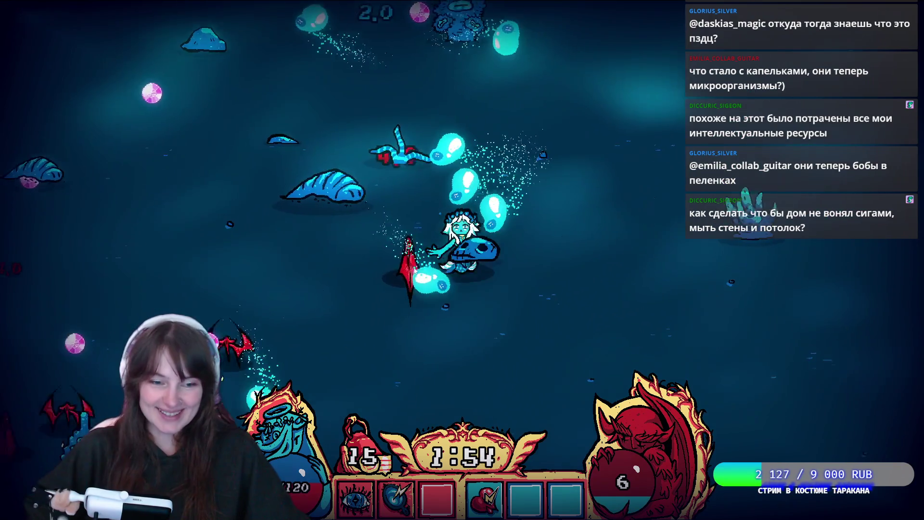
{"action": "key", "text": "w"}
{"action": "key", "text": "a"}
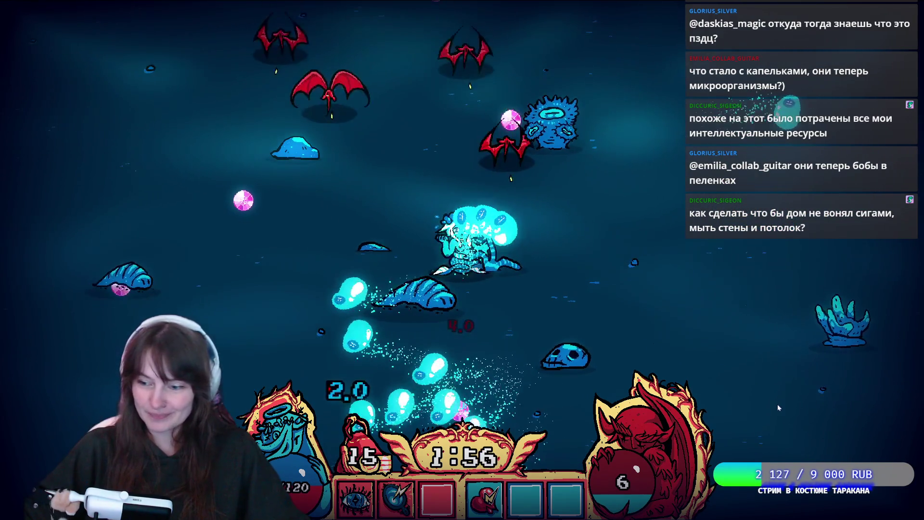
{"action": "key", "text": "a"}
{"action": "key", "text": "s"}
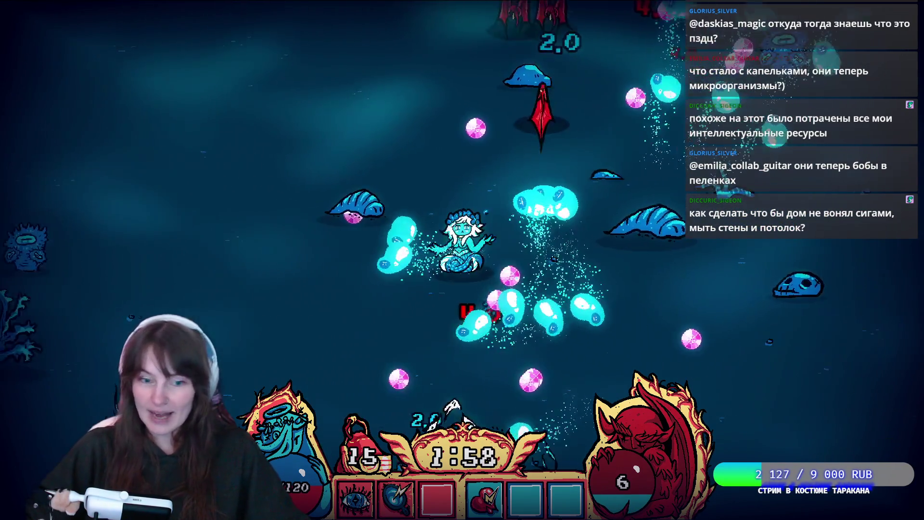
{"action": "key", "text": "w"}
{"action": "key", "text": "d"}
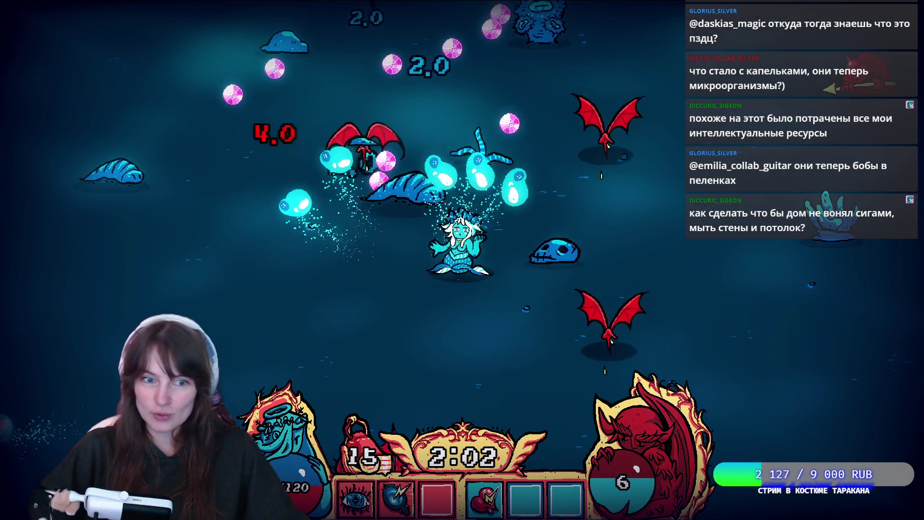
{"action": "key", "text": "w"}
{"action": "key", "text": "d"}
{"action": "key", "text": "w"}
{"action": "key", "text": "a"}
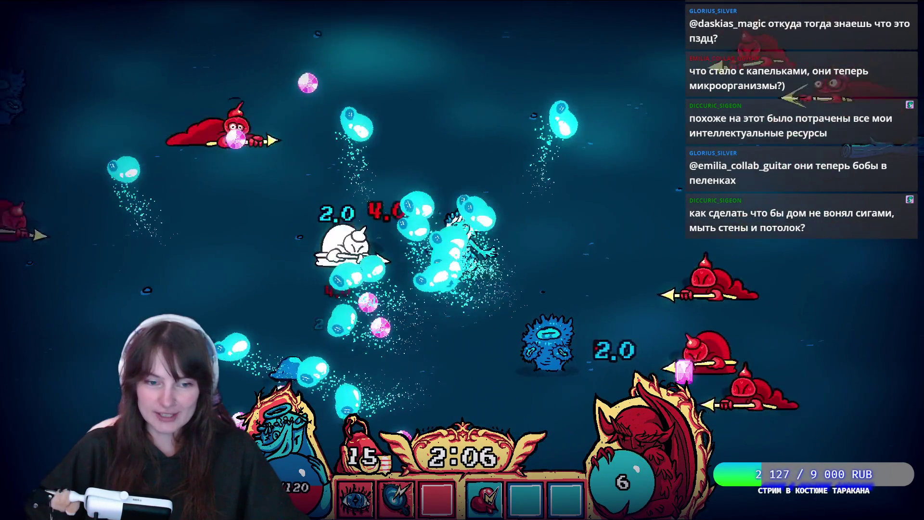
{"action": "key", "text": "a"}
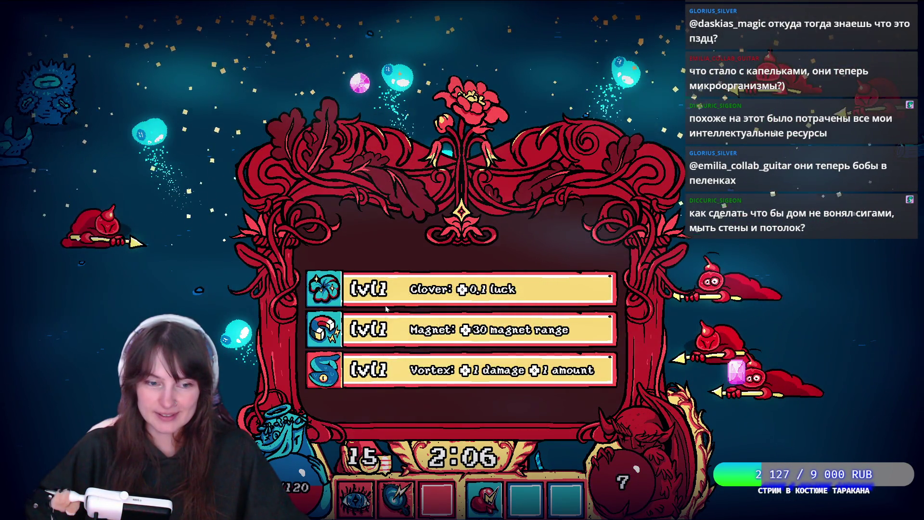
{"action": "left_click", "coordinate": [386, 330]}
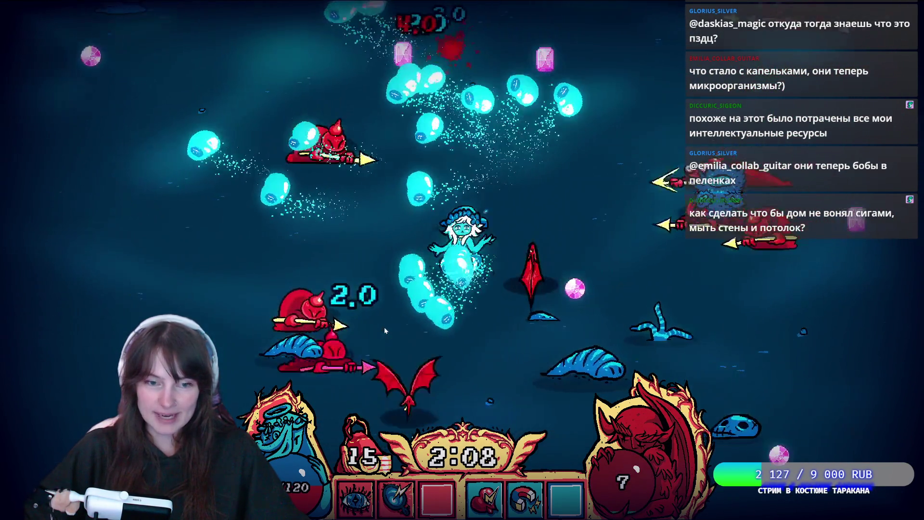
- Dodge enemies a while longer, then pause the run at 2:20 to view weapon damage stats
{"action": "key", "text": "a"}
{"action": "key", "text": "s"}
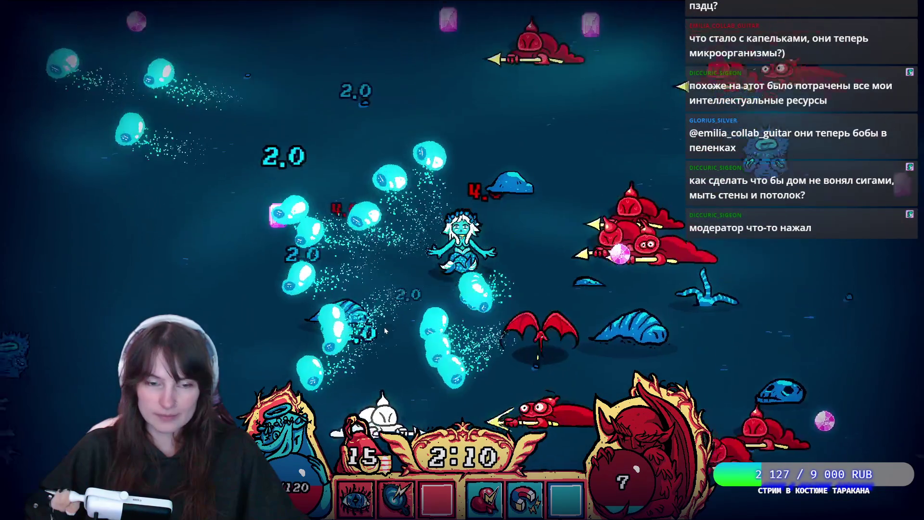
{"action": "key", "text": "a"}
{"action": "key", "text": "s"}
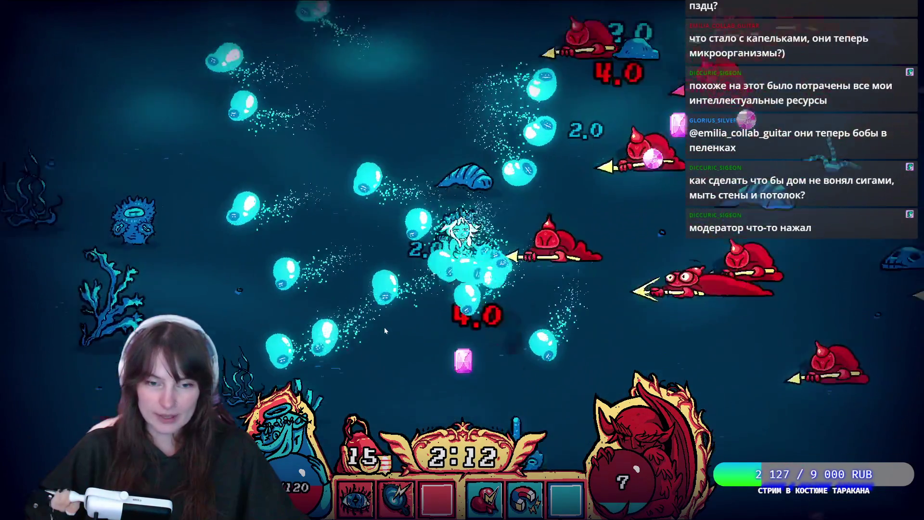
{"action": "key", "text": "w"}
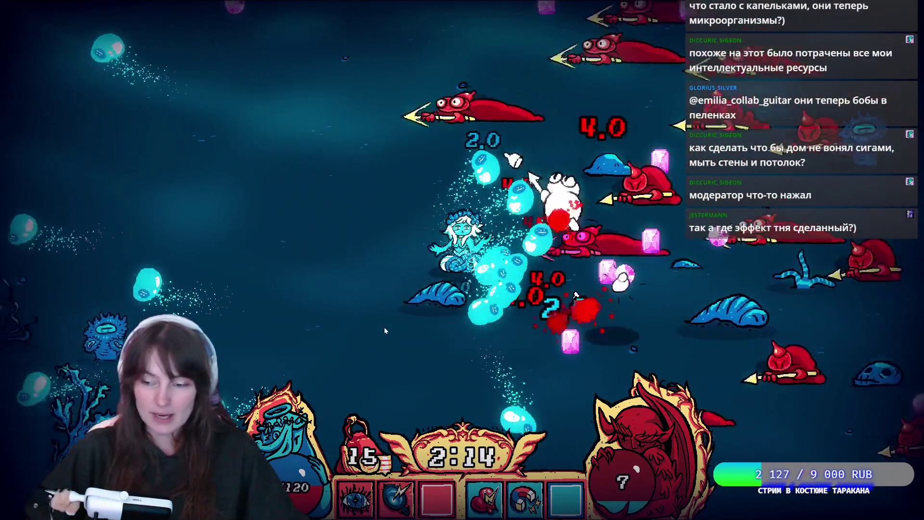
{"action": "key", "text": "a"}
{"action": "key", "text": "w"}
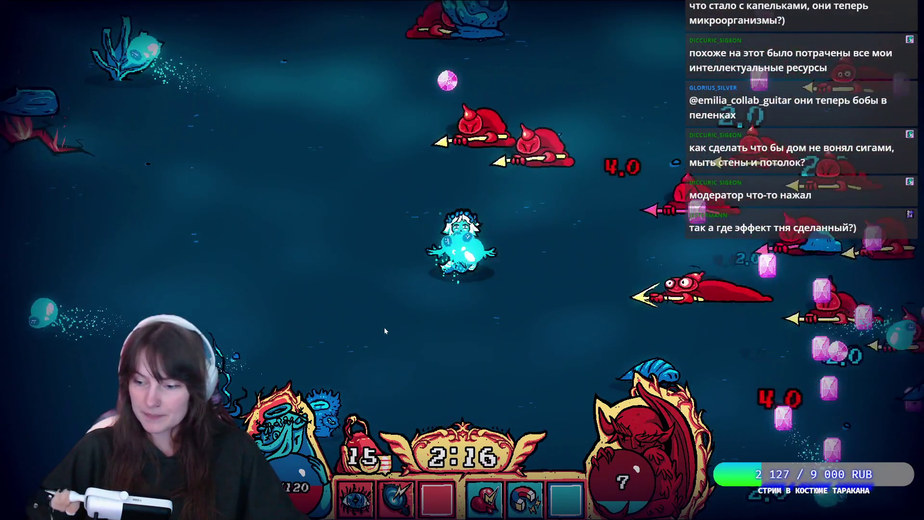
{"action": "key", "text": "a"}
{"action": "key", "text": "s"}
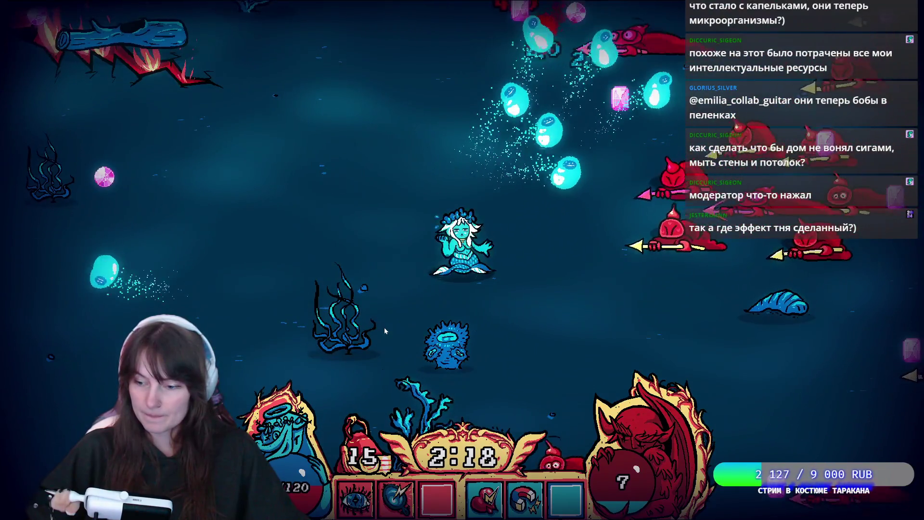
{"action": "key", "text": "a"}
{"action": "key", "text": "w"}
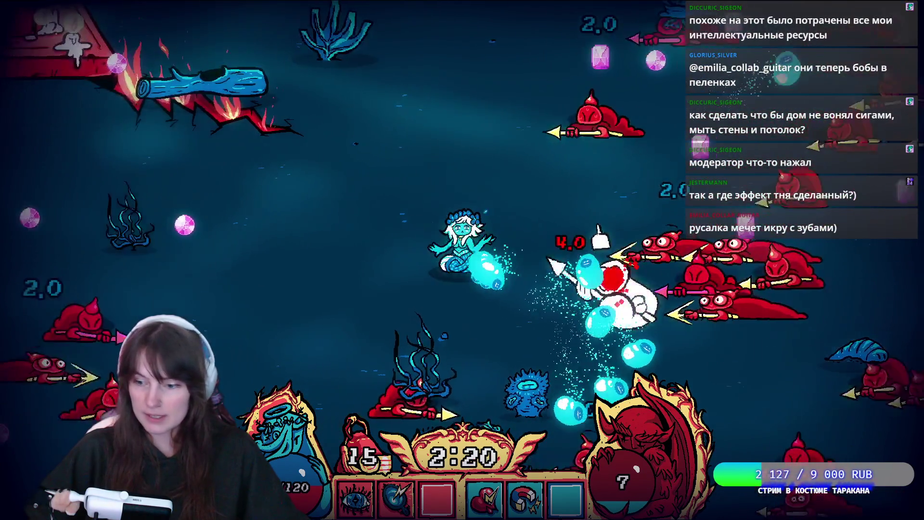
{"action": "key", "text": "a"}
{"action": "key", "text": "Escape"}
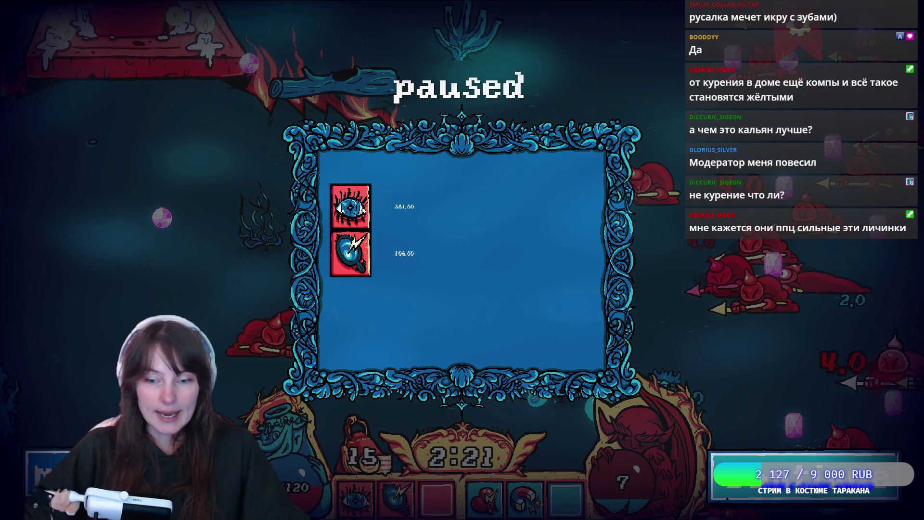
- Resume the paused run and steer the mermaid around with WASD
{"action": "key", "text": "Escape"}
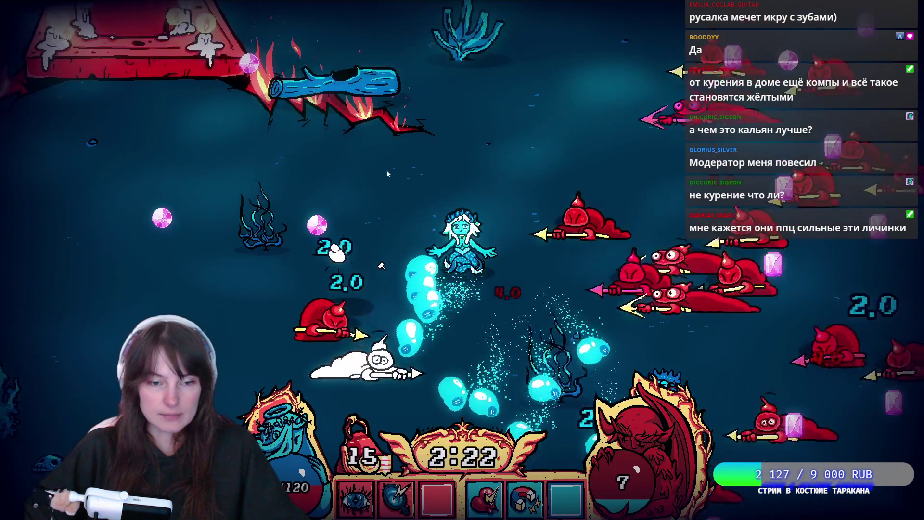
{"action": "key", "text": "s"}
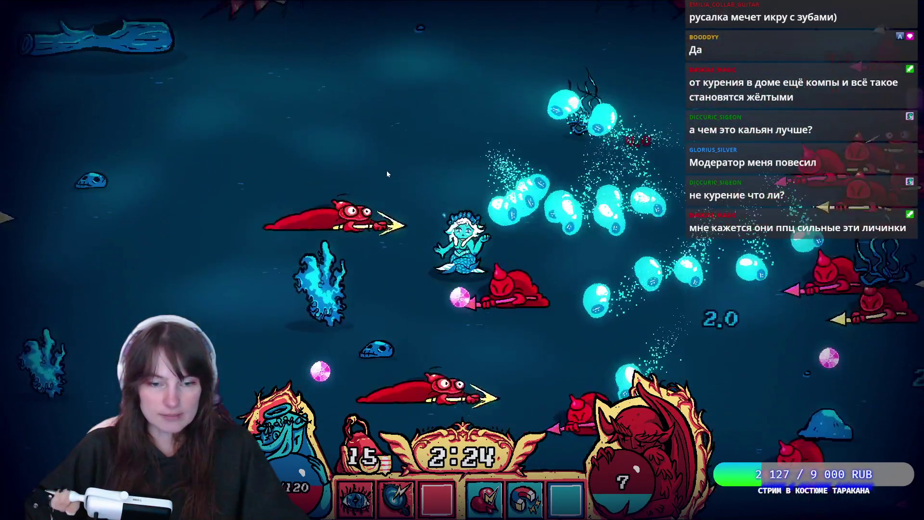
{"action": "key", "text": "s"}
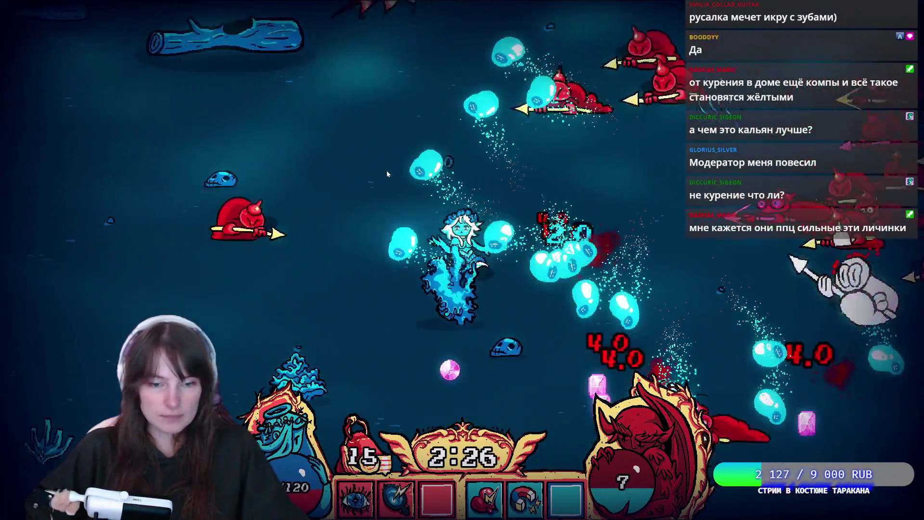
{"action": "key", "text": "d"}
{"action": "key", "text": "s"}
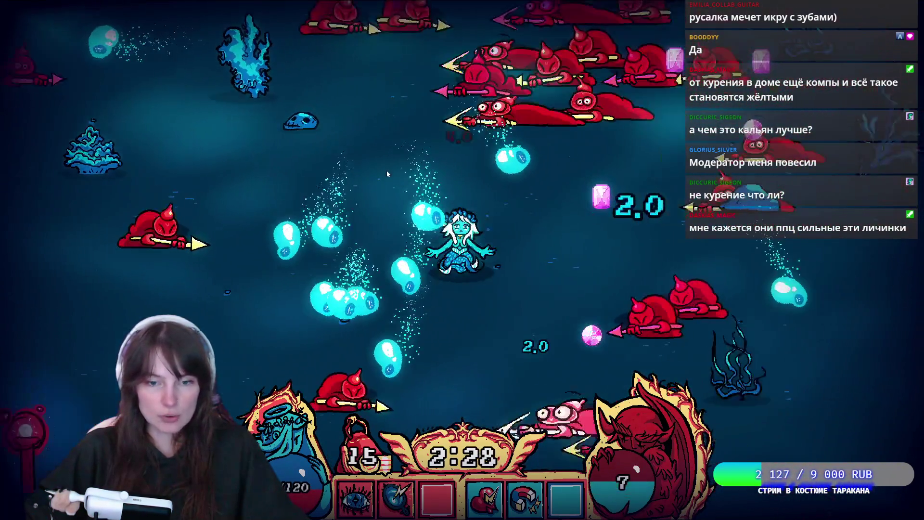
{"action": "key", "text": "w"}
{"action": "key", "text": "a"}
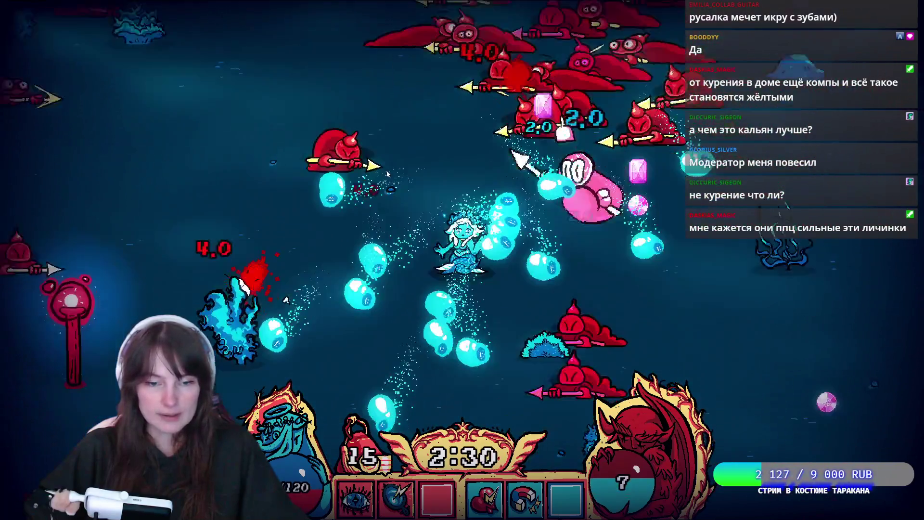
{"action": "key", "text": "a"}
{"action": "key", "text": "s"}
- Swim right to the red totem, then back left collecting gems, and pick Spark
{"action": "key", "text": "d"}
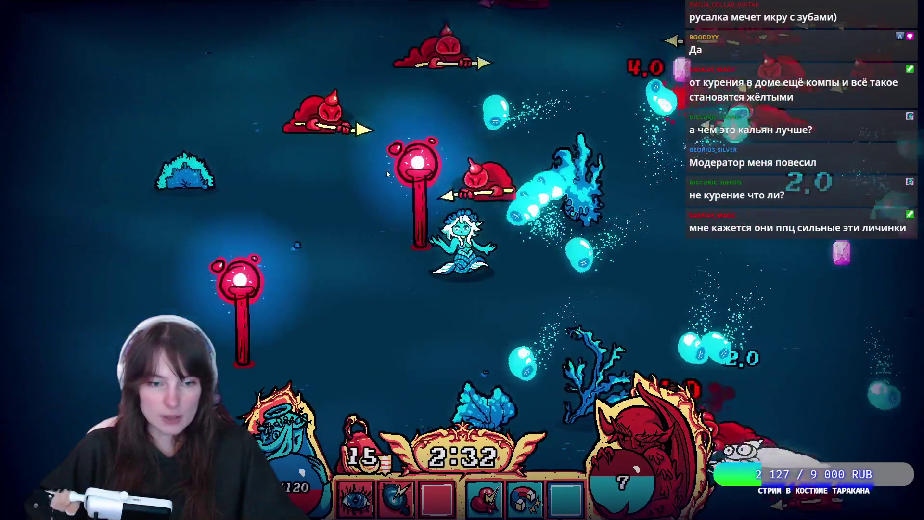
{"action": "key", "text": "d"}
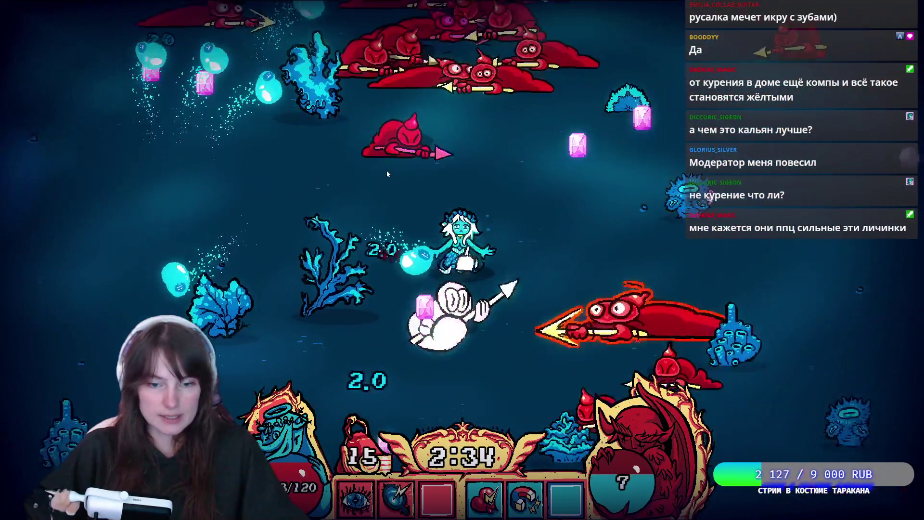
{"action": "key", "text": "d"}
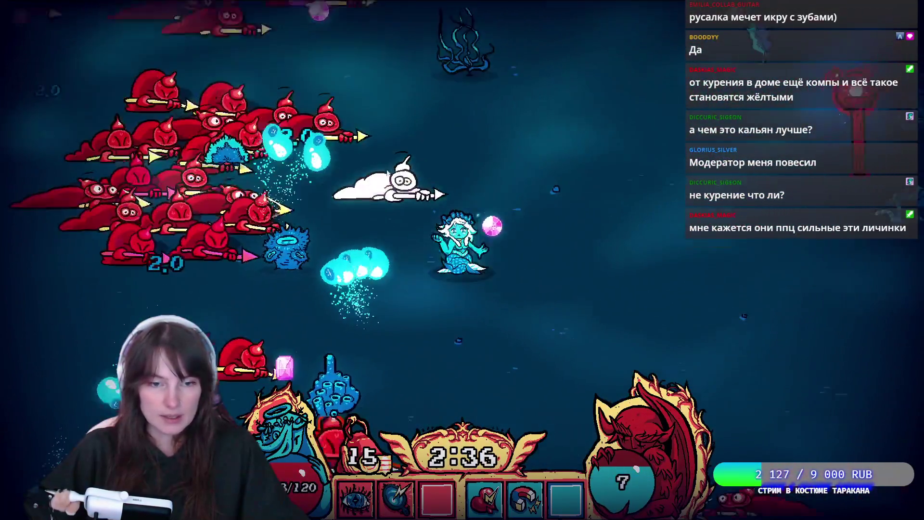
{"action": "key", "text": "d"}
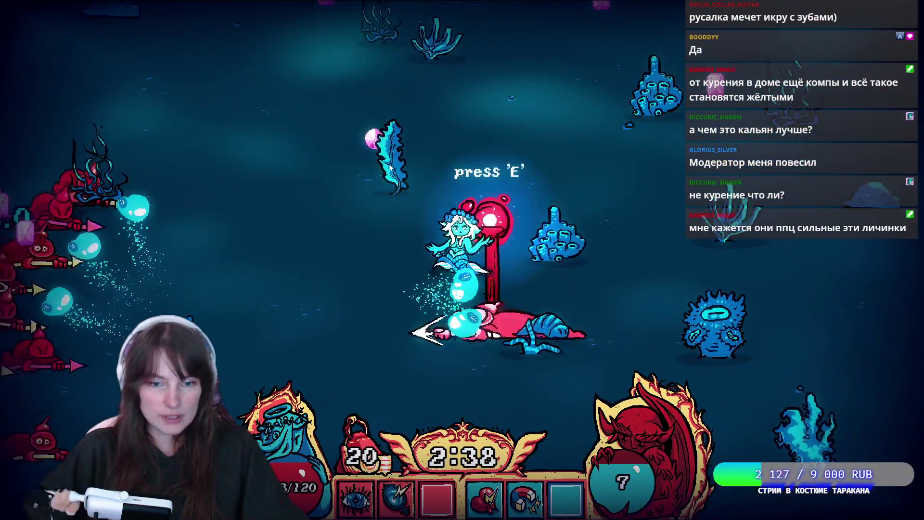
{"action": "key", "text": "e"}
{"action": "key", "text": "a"}
{"action": "key", "text": "w"}
{"action": "key", "text": "a"}
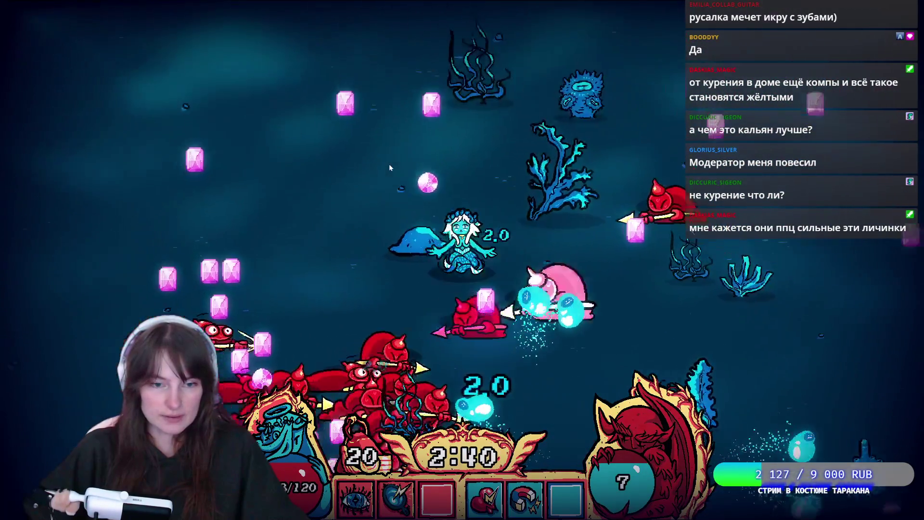
{"action": "key", "text": "s"}
{"action": "key", "text": "a"}
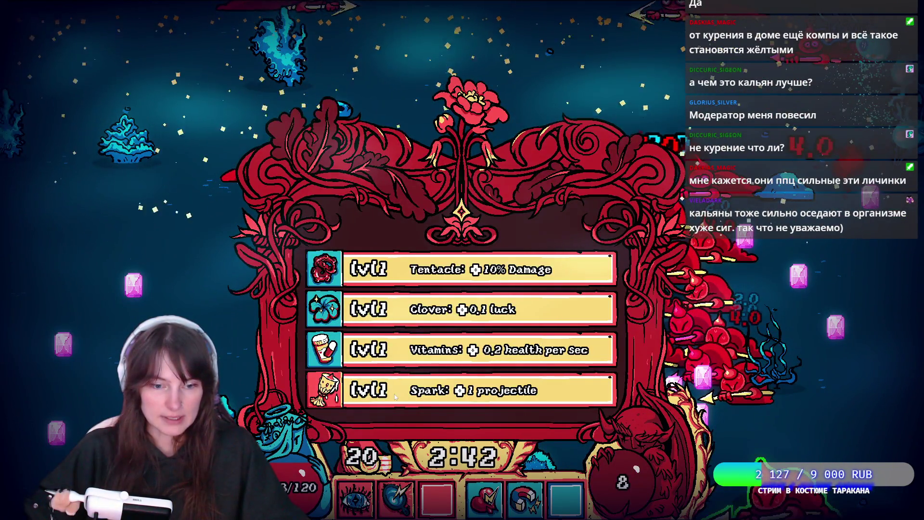
{"action": "left_click", "coordinate": [395, 396]}
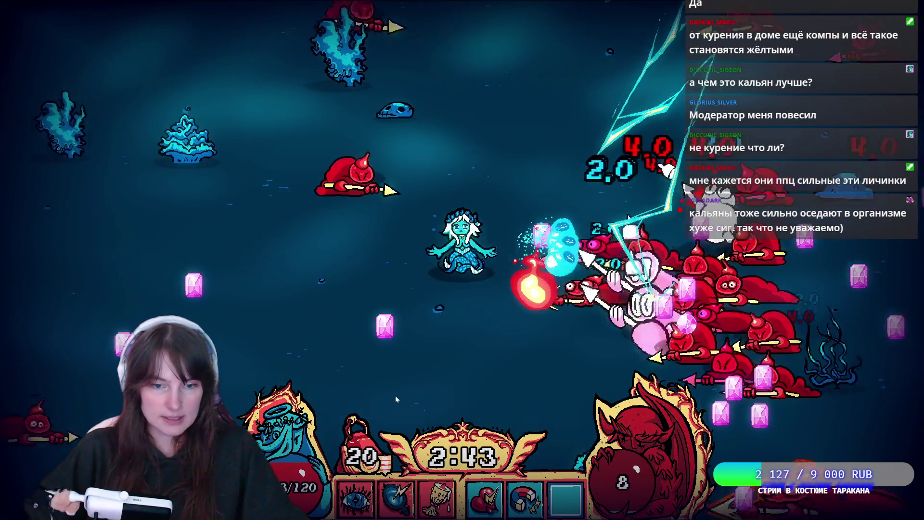
- Keep swimming down-left and take the next level-up upgrade
{"action": "key", "text": "a"}
{"action": "key", "text": "s"}
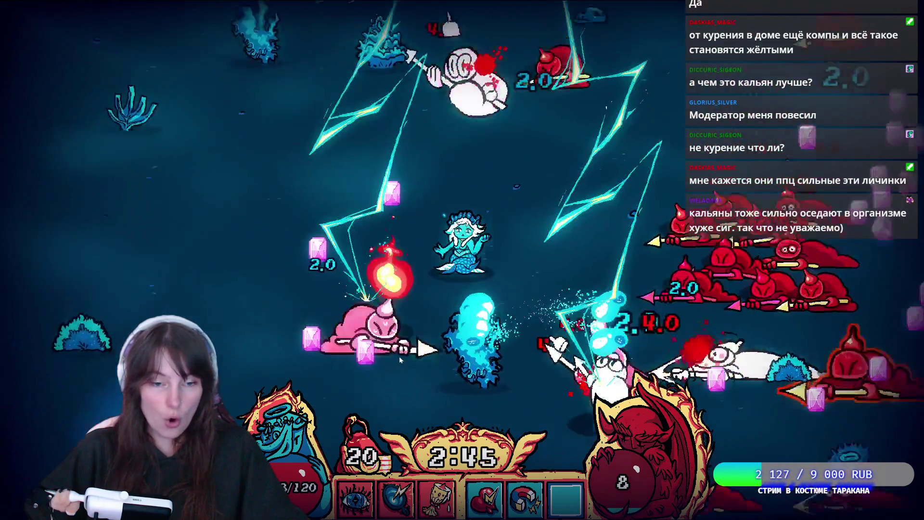
{"action": "key", "text": "s"}
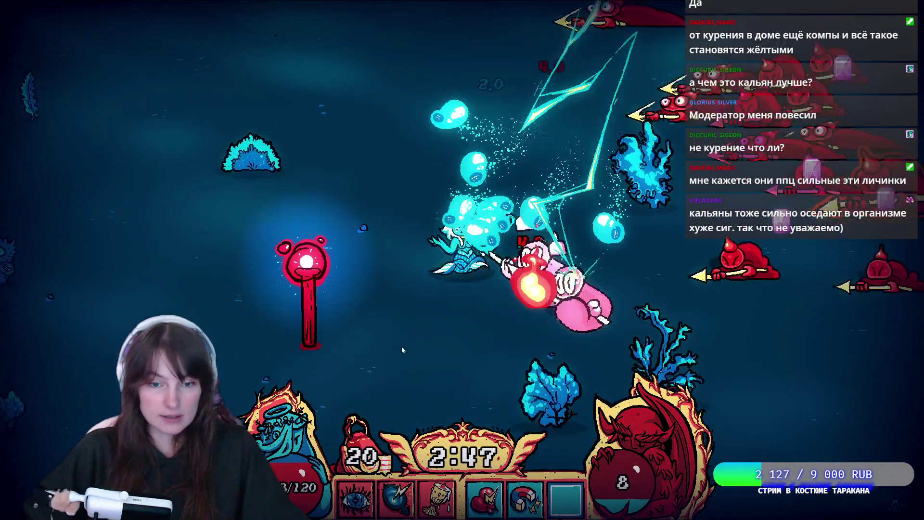
{"action": "key", "text": "a"}
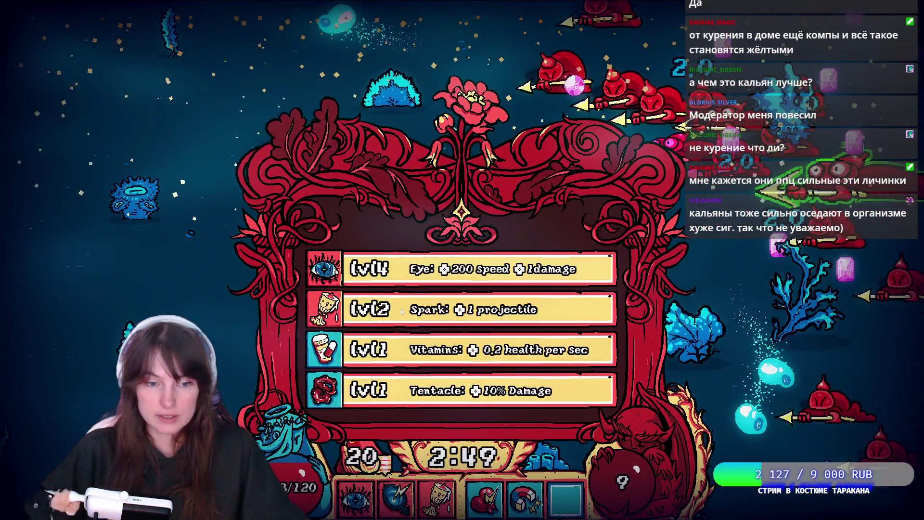
{"action": "left_click", "coordinate": [401, 311]}
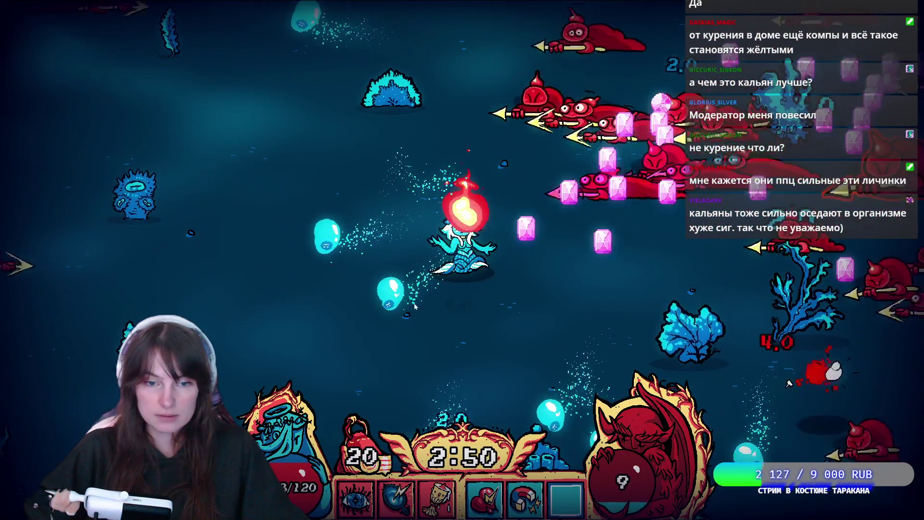
{"action": "key", "text": "s"}
{"action": "key", "text": "a"}
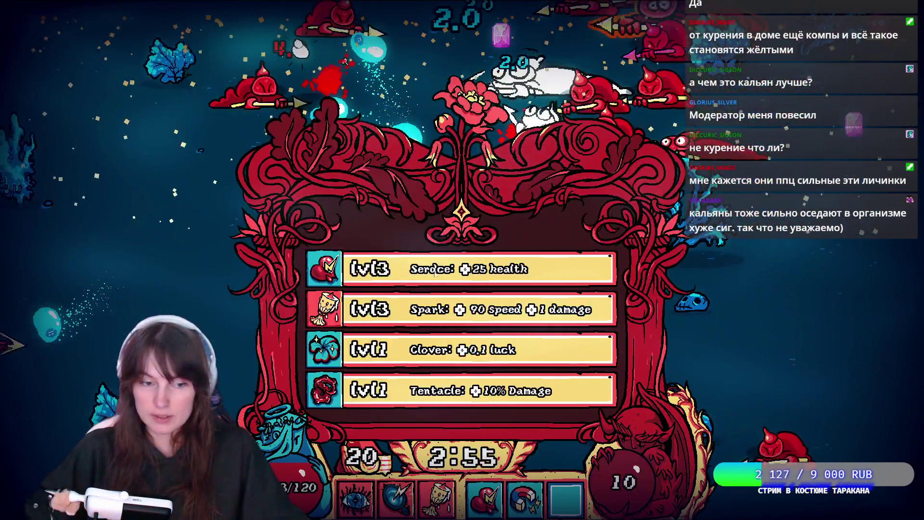
- Take the level 3 Spark upgrade and steer the mermaid up and around the swarm
{"action": "left_click", "coordinate": [465, 319]}
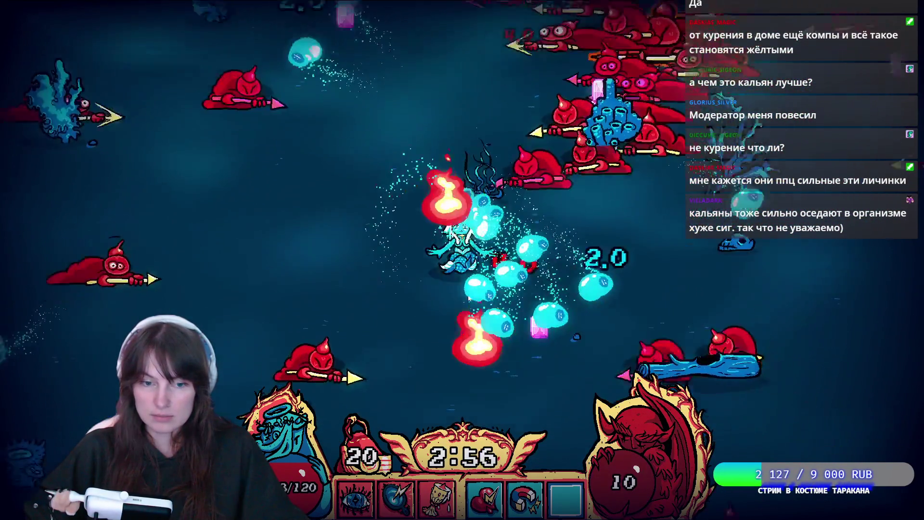
{"action": "key", "text": "s"}
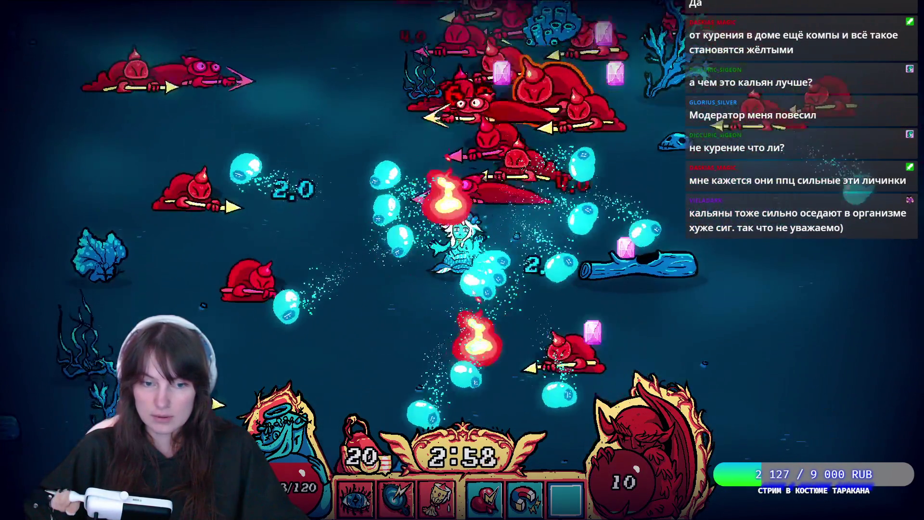
{"action": "key", "text": "d"}
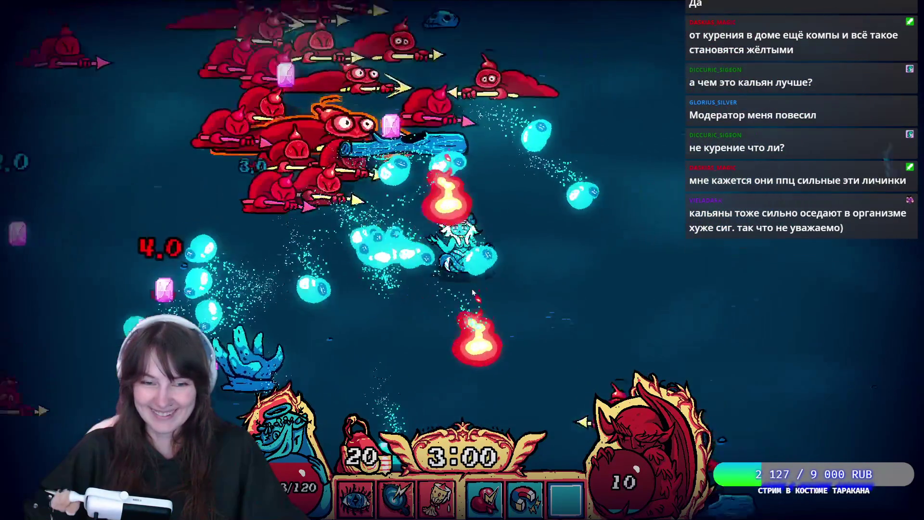
{"action": "key", "text": "w"}
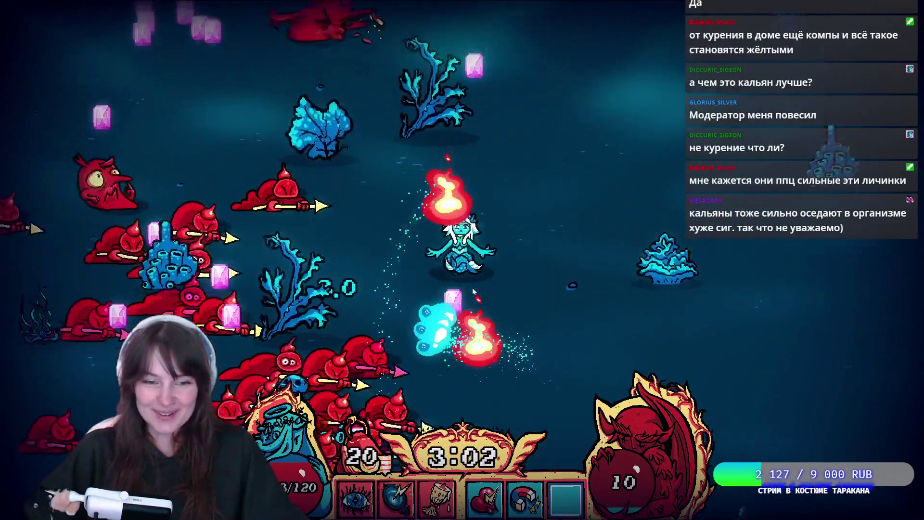
{"action": "key", "text": "w"}
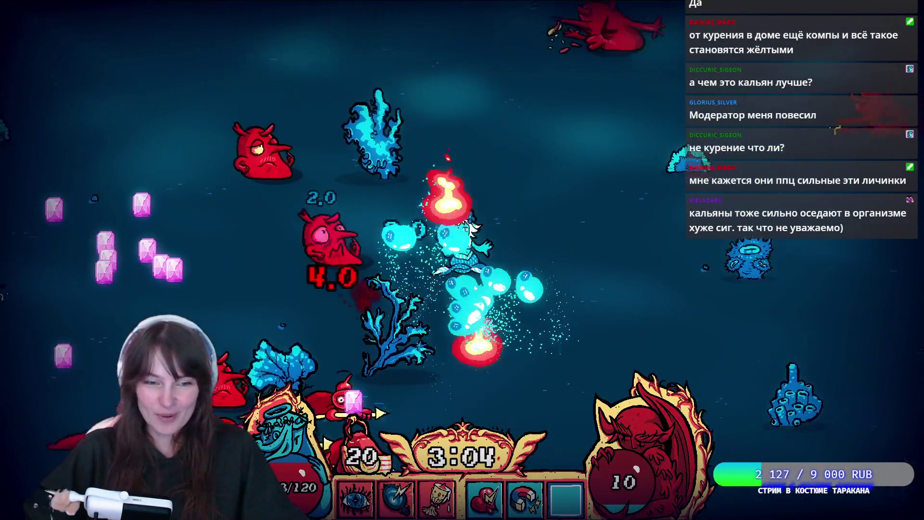
{"action": "key", "text": "a"}
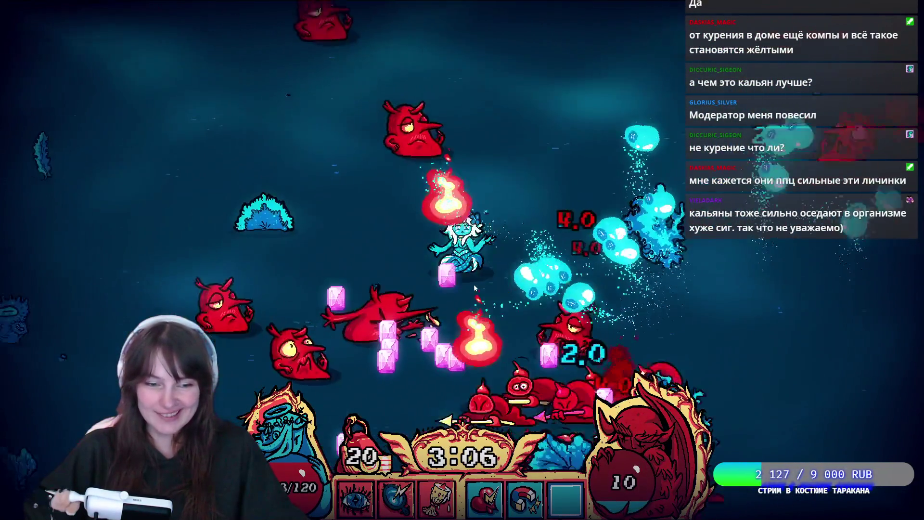
{"action": "key", "text": "w"}
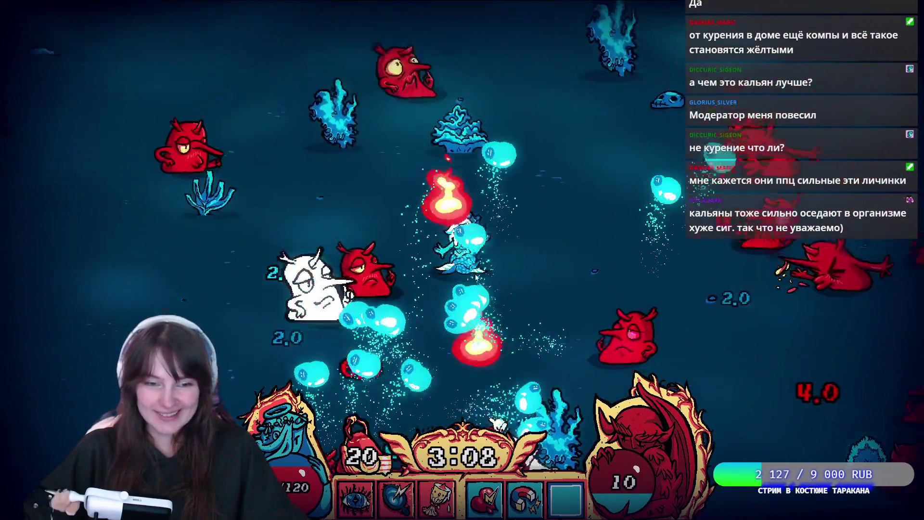
{"action": "key", "text": "w"}
{"action": "key", "text": "d"}
{"action": "key", "text": "w"}
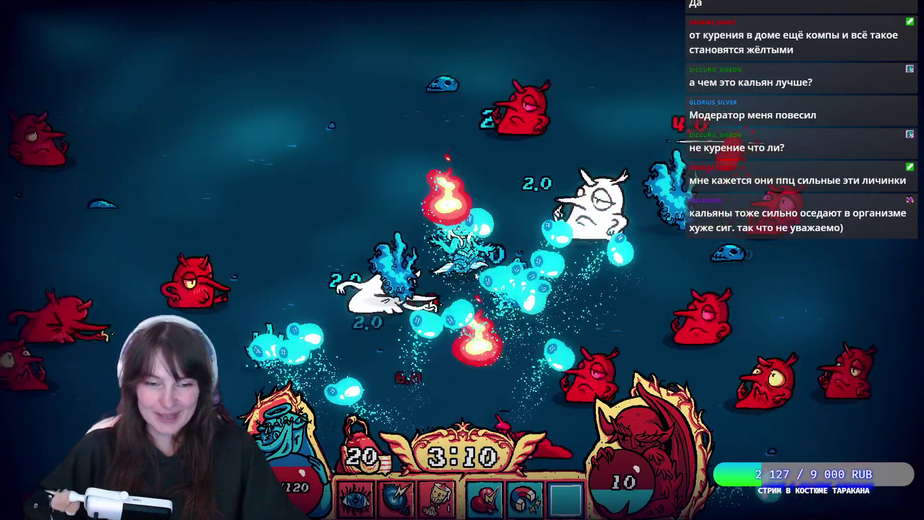
{"action": "key", "text": "a"}
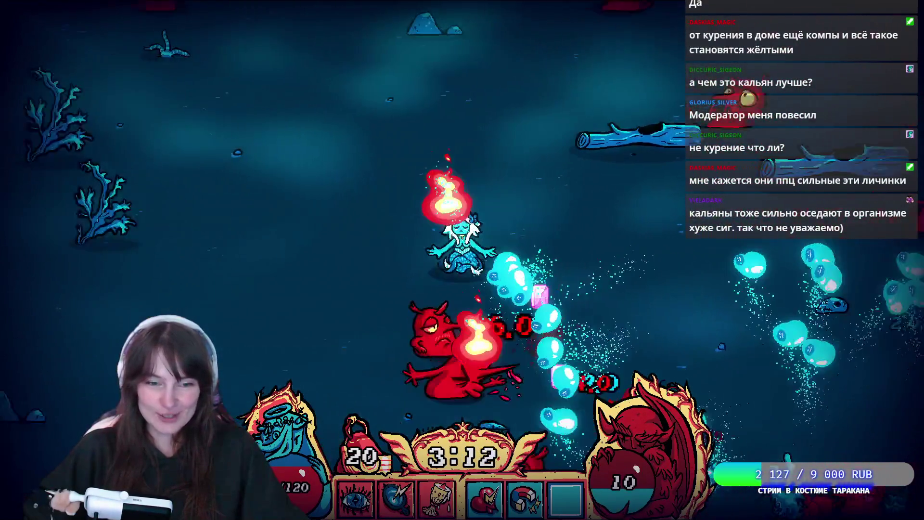
{"action": "key", "text": "s"}
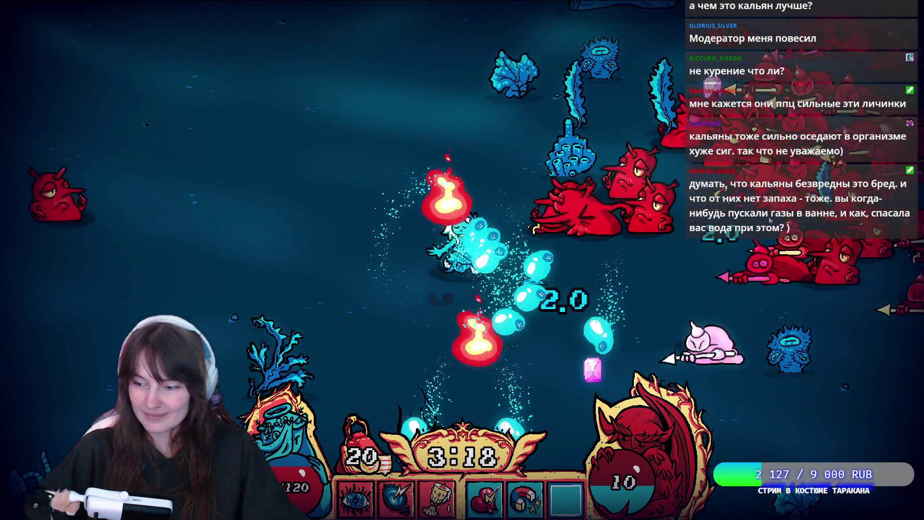
- Dodge the horde toward the coral, collect gems, and choose Spark again
{"action": "key", "text": "s"}
{"action": "key", "text": "d"}
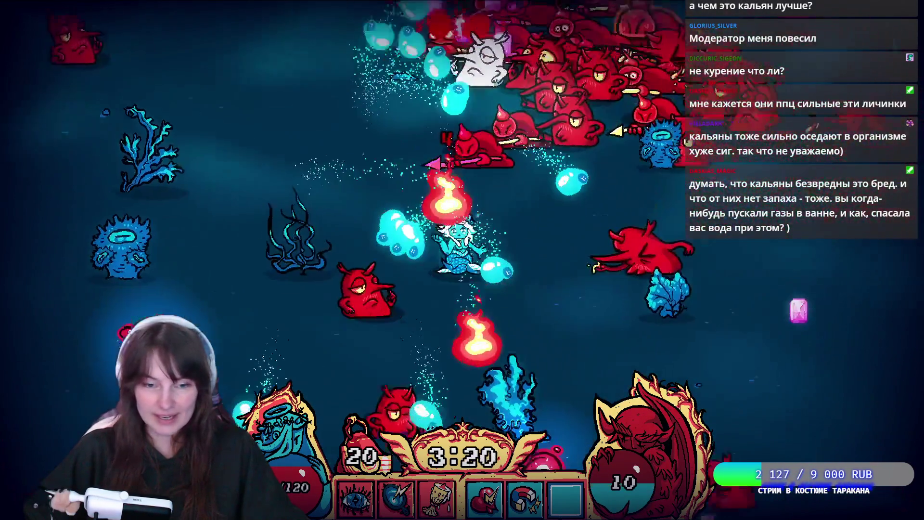
{"action": "key", "text": "a"}
{"action": "key", "text": "s"}
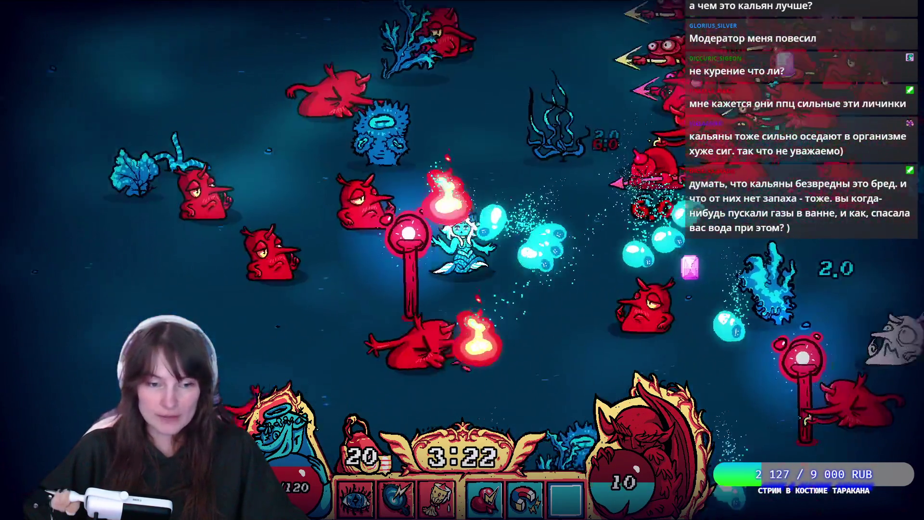
{"action": "key", "text": "s"}
{"action": "key", "text": "d"}
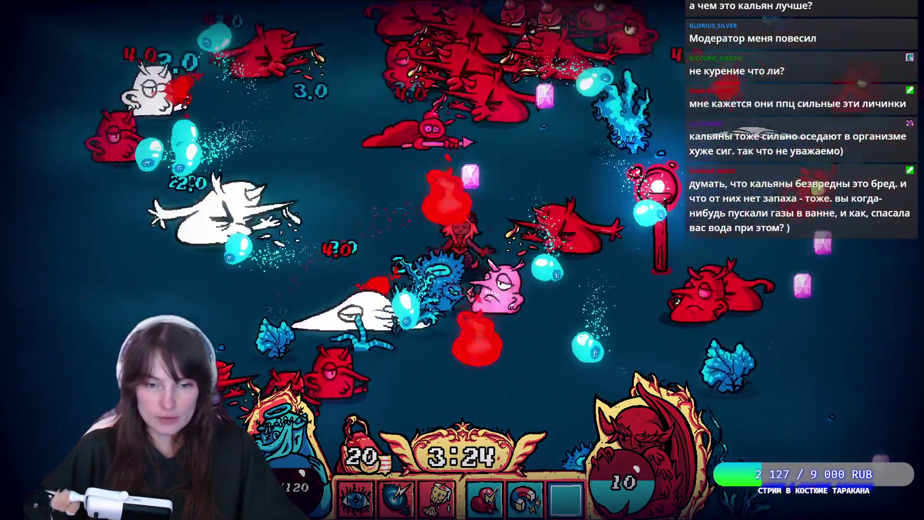
{"action": "key", "text": "d"}
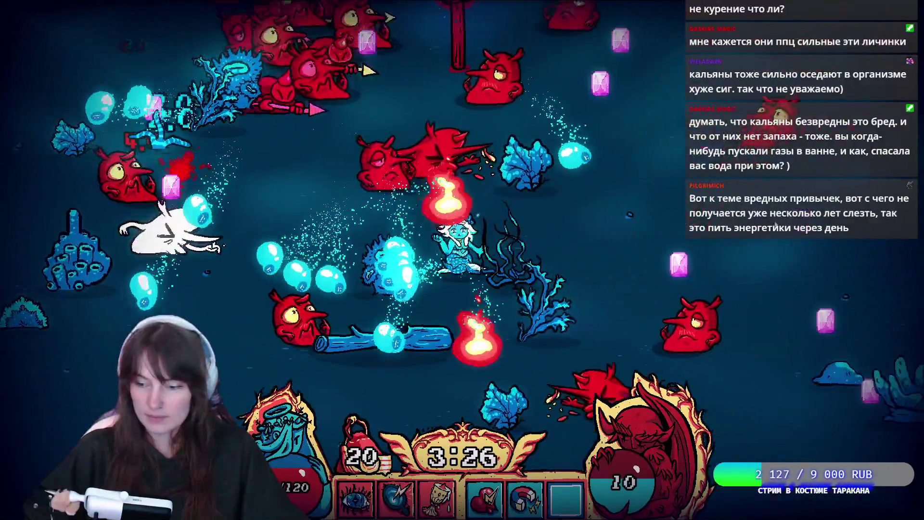
{"action": "key", "text": "d"}
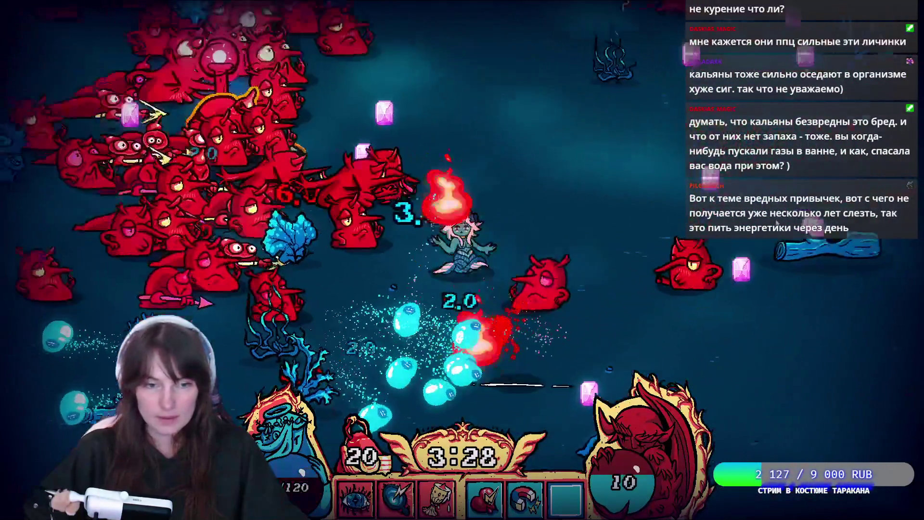
{"action": "key", "text": "w"}
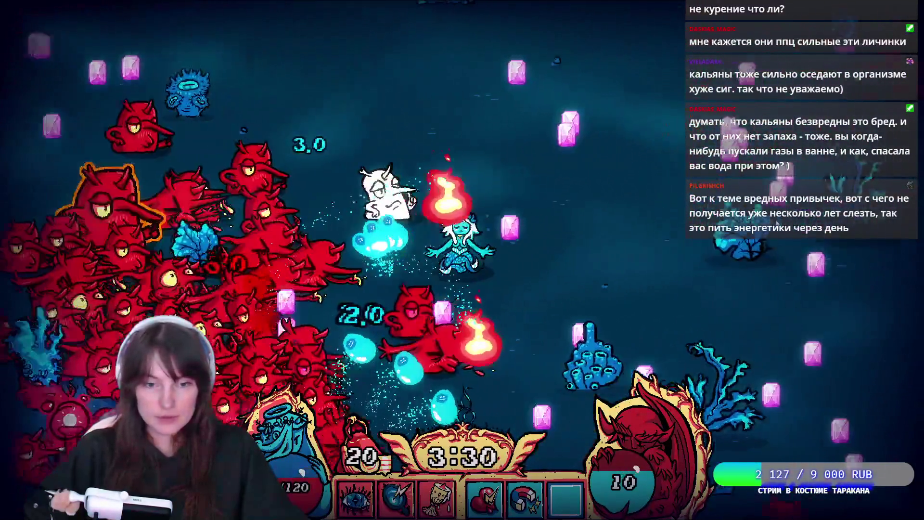
{"action": "key", "text": "d"}
{"action": "key", "text": "s"}
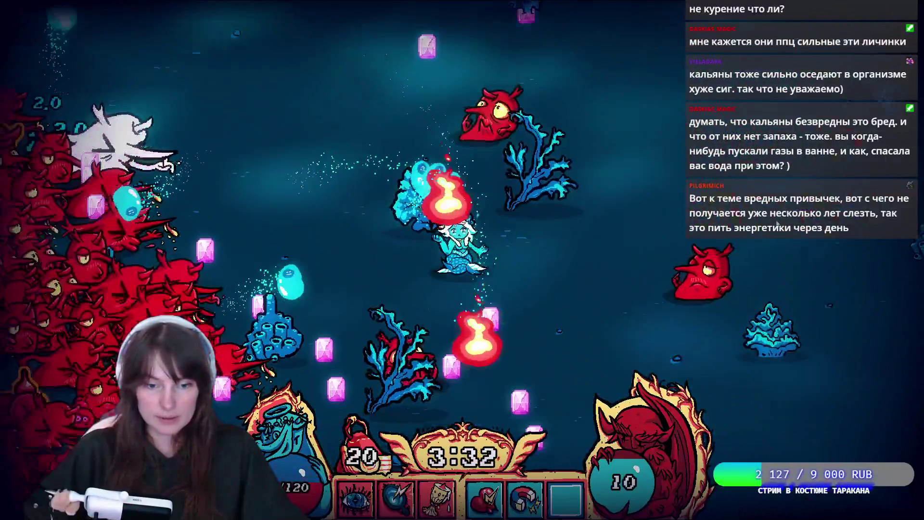
{"action": "key", "text": "s"}
{"action": "key", "text": "a"}
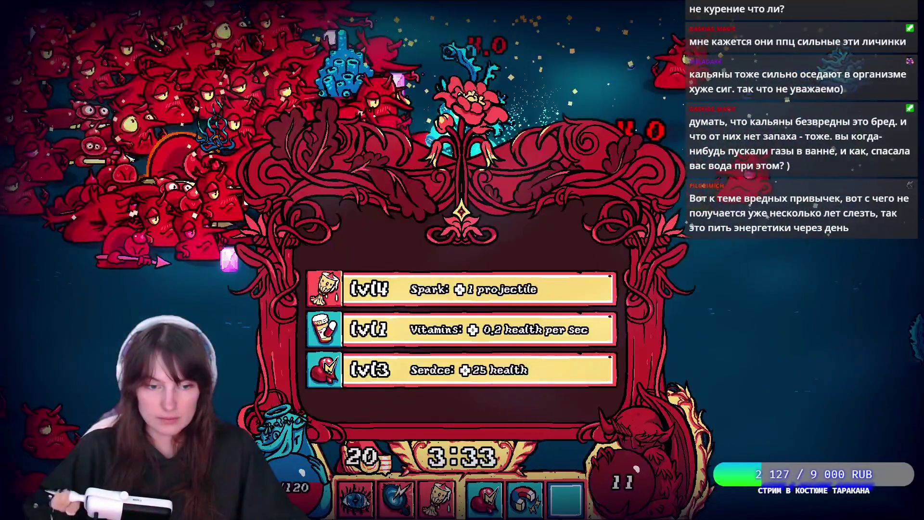
{"action": "left_click", "coordinate": [557, 289]}
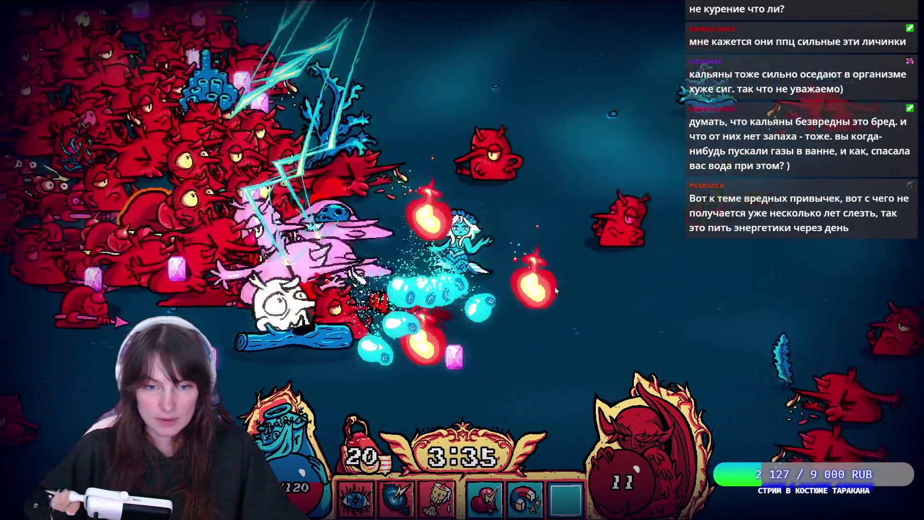
- Weave the mermaid up and down across the map, avoiding enemies
{"action": "key", "text": "s"}
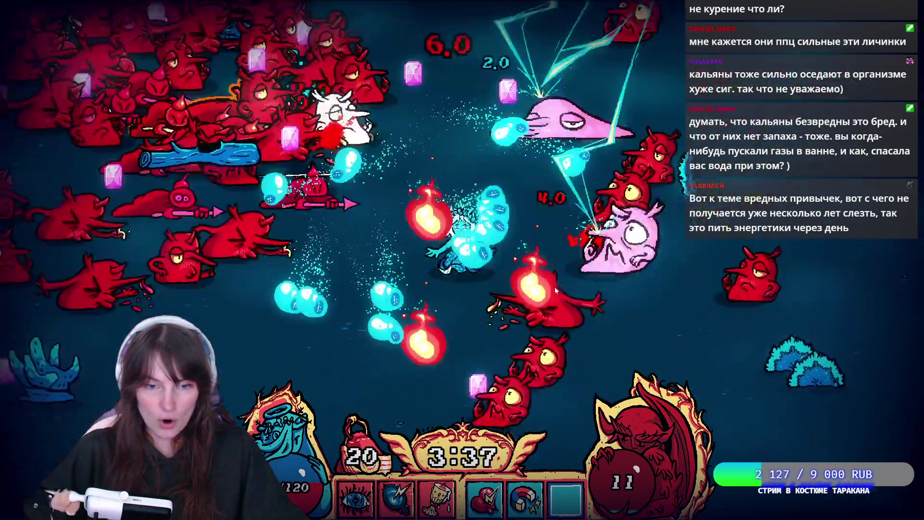
{"action": "key", "text": "s"}
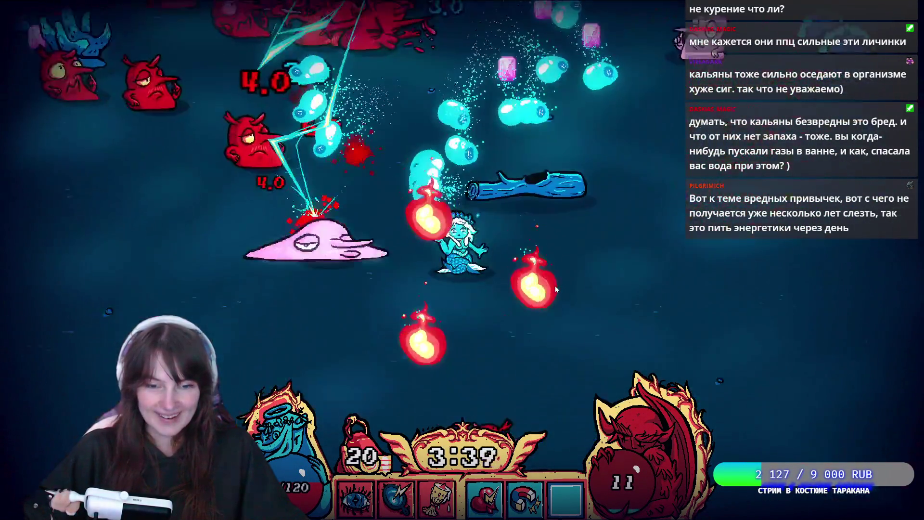
{"action": "key", "text": "w"}
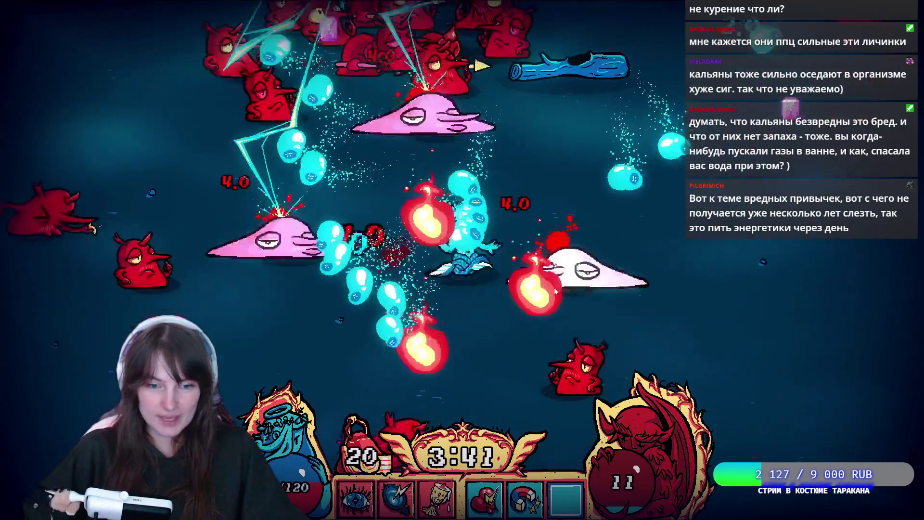
{"action": "key", "text": "s"}
{"action": "key", "text": "a"}
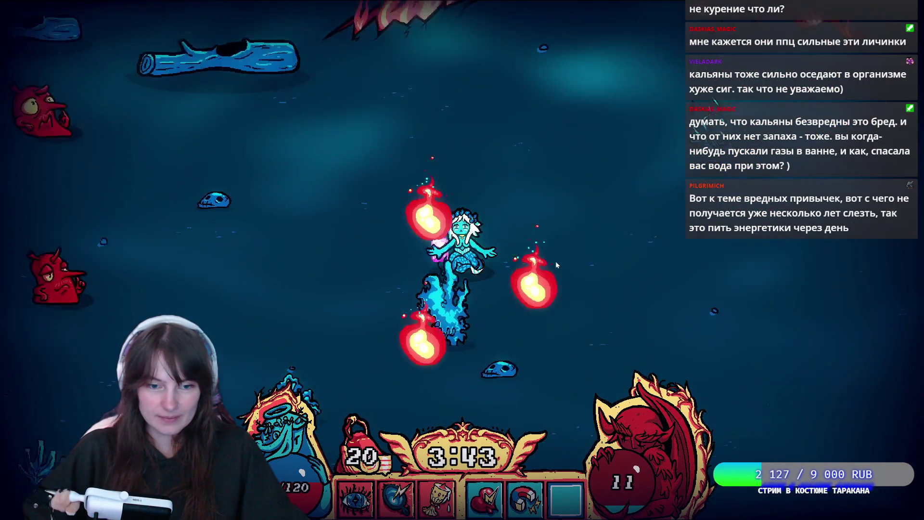
{"action": "key", "text": "w"}
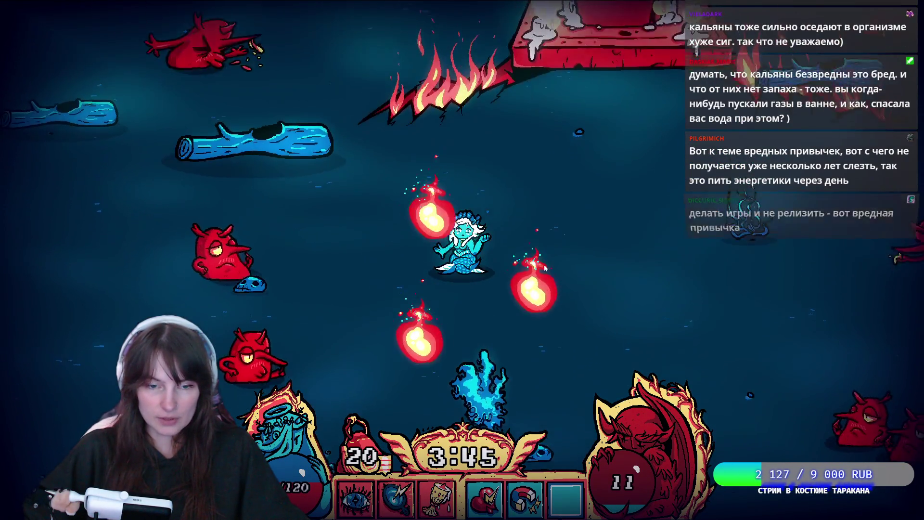
{"action": "key", "text": "d"}
{"action": "key", "text": "s"}
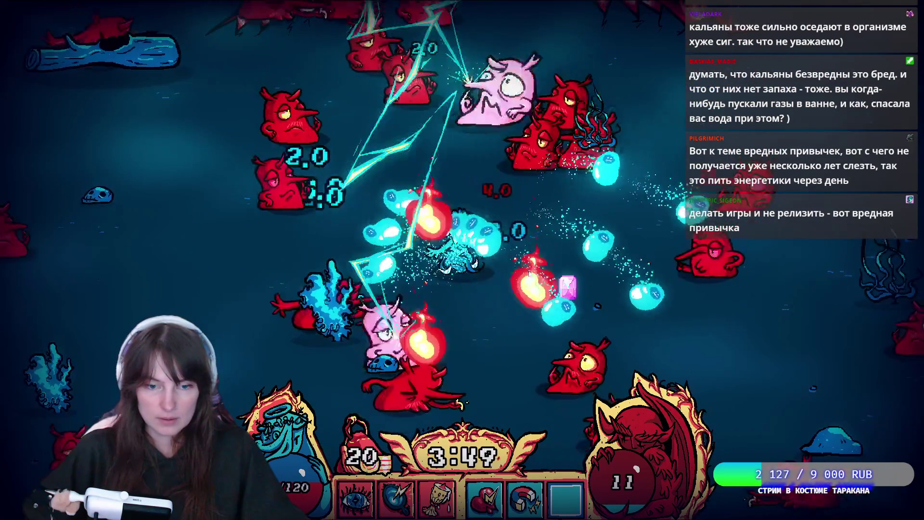
{"action": "key", "text": "s"}
{"action": "key", "text": "a"}
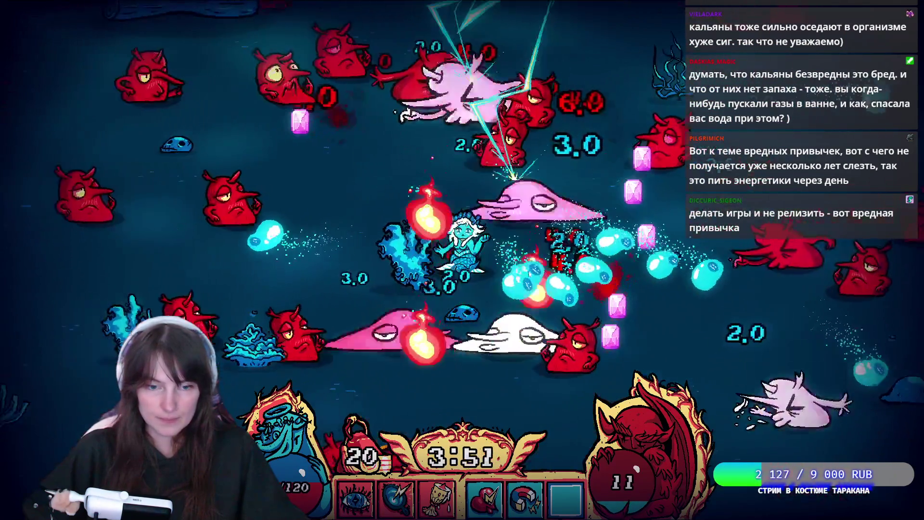
{"action": "key", "text": "s"}
{"action": "key", "text": "d"}
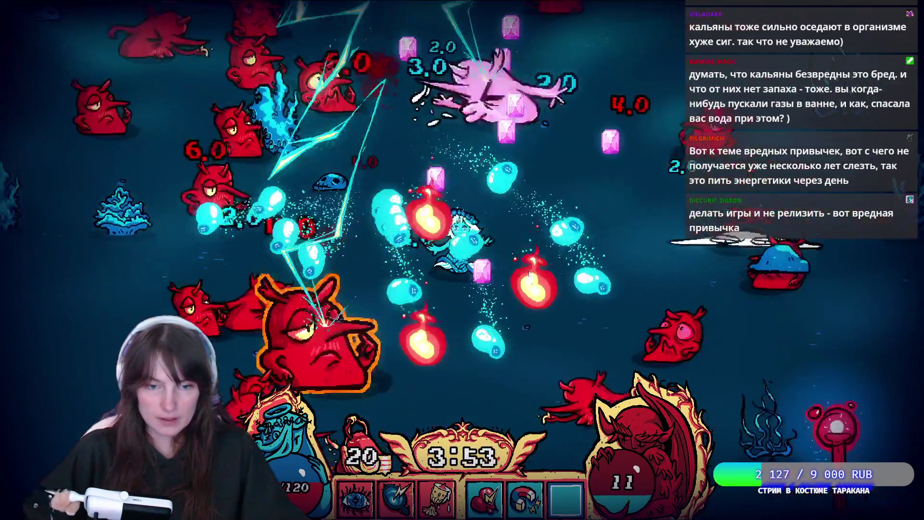
{"action": "key", "text": "s"}
{"action": "key", "text": "d"}
{"action": "key", "text": "w"}
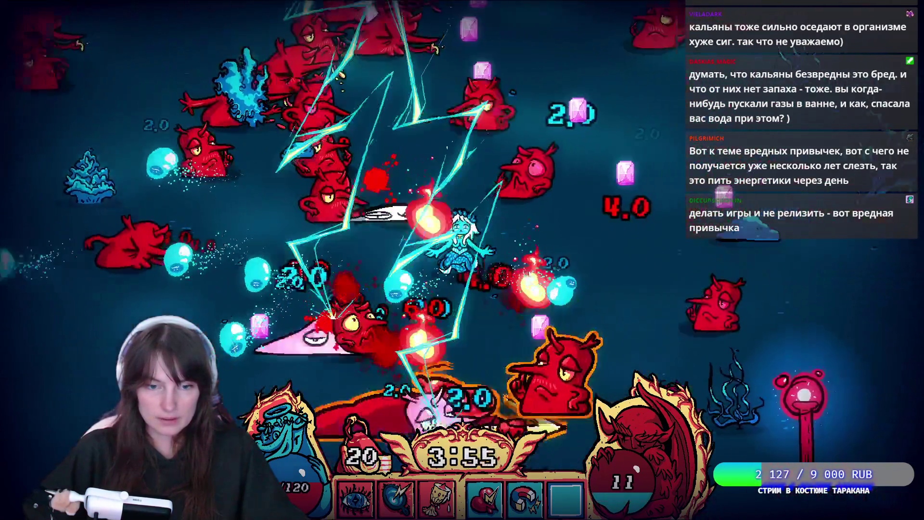
- Keep moving across the map and activate the red totem with E for a lightning burst
{"action": "key", "text": "d"}
{"action": "key", "text": "s"}
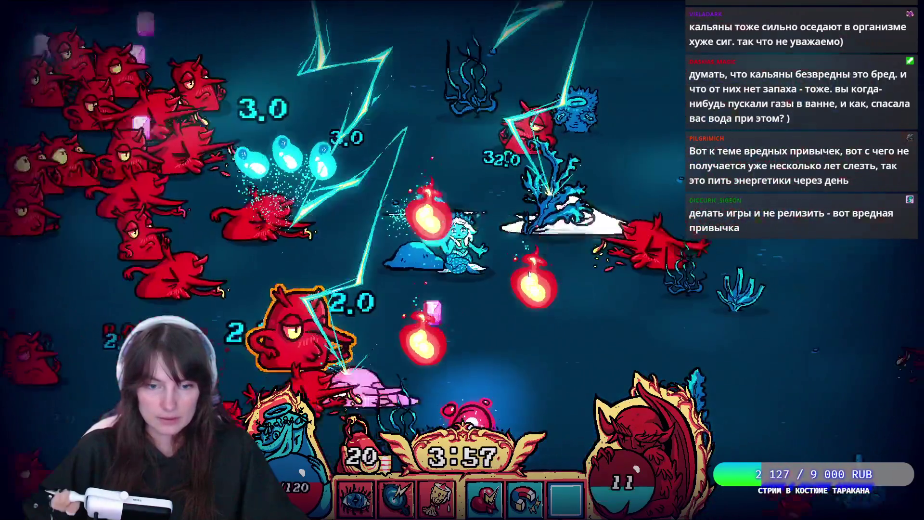
{"action": "key", "text": "d"}
{"action": "key", "text": "s"}
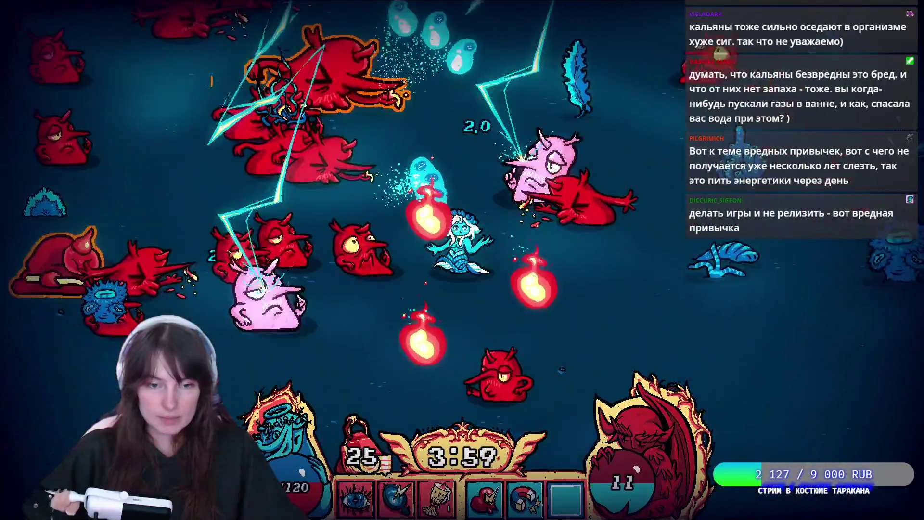
{"action": "key", "text": "w"}
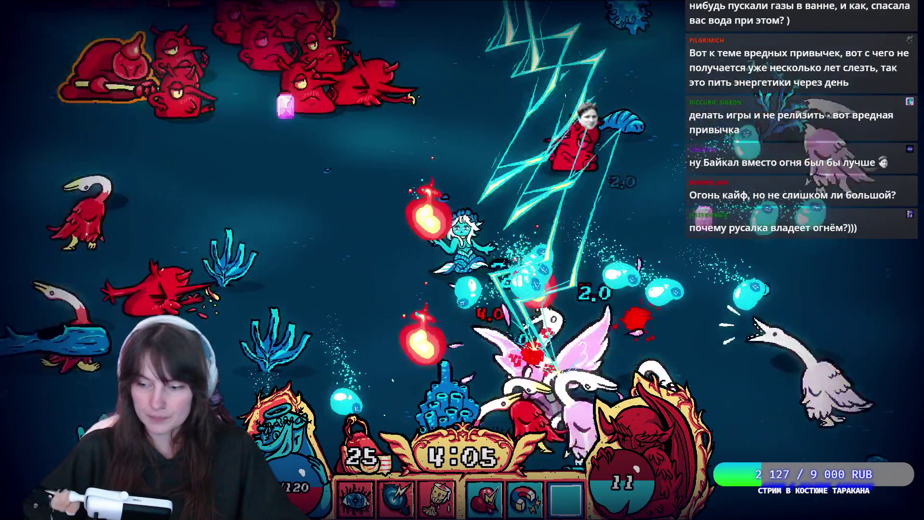
{"action": "key", "text": "a"}
{"action": "key", "text": "s"}
{"action": "key", "text": "a"}
{"action": "key", "text": "w"}
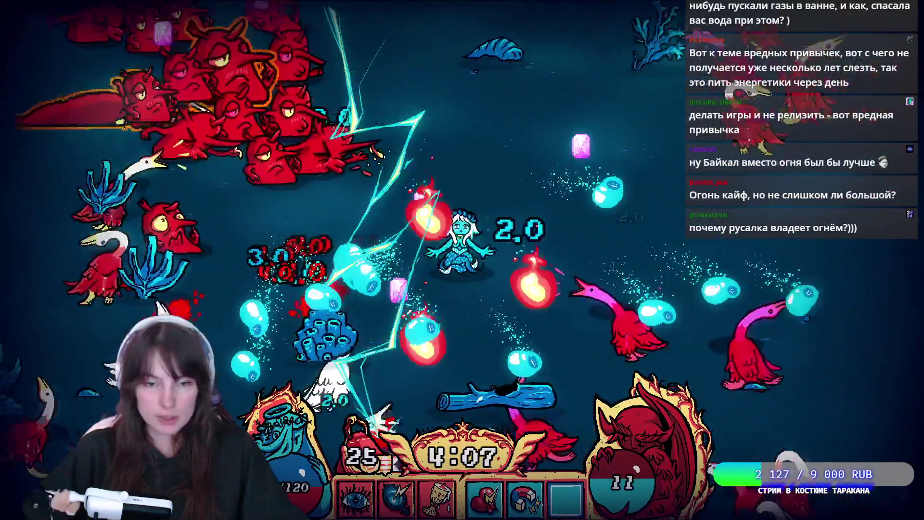
{"action": "key", "text": "d"}
{"action": "key", "text": "s"}
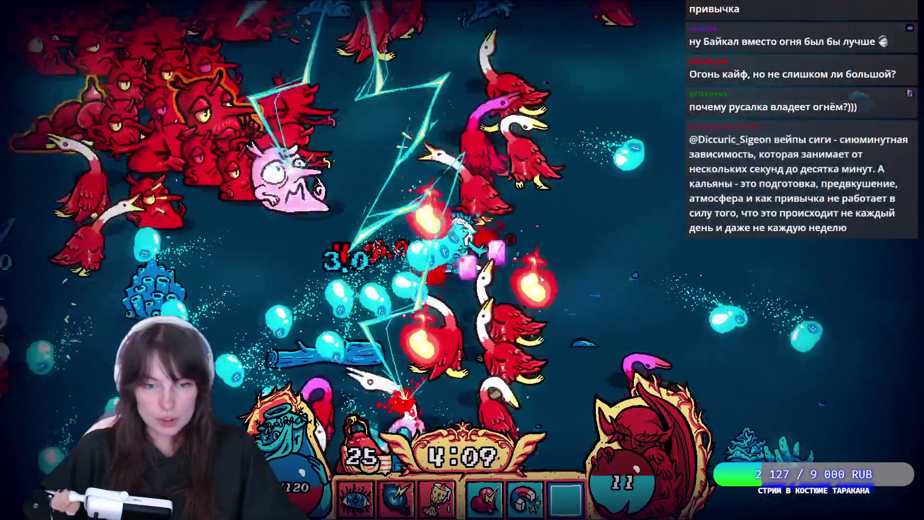
{"action": "key", "text": "s"}
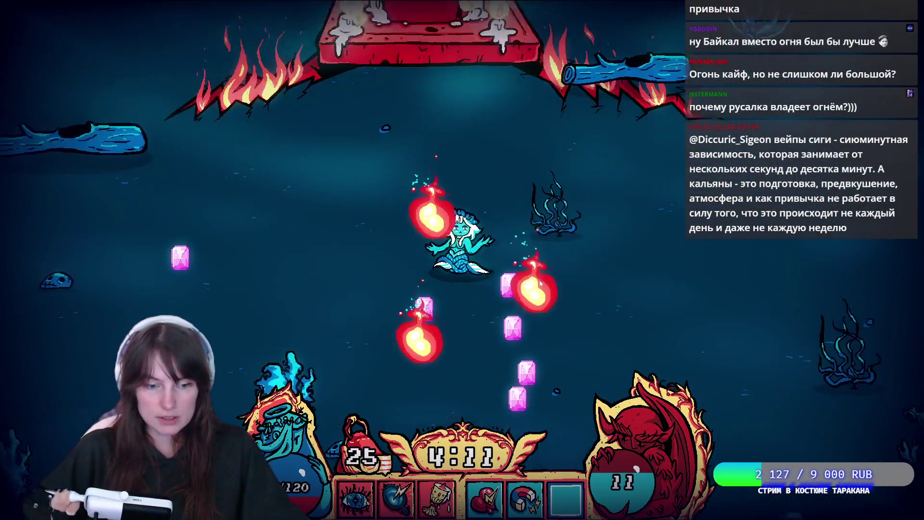
{"action": "key", "text": "e"}
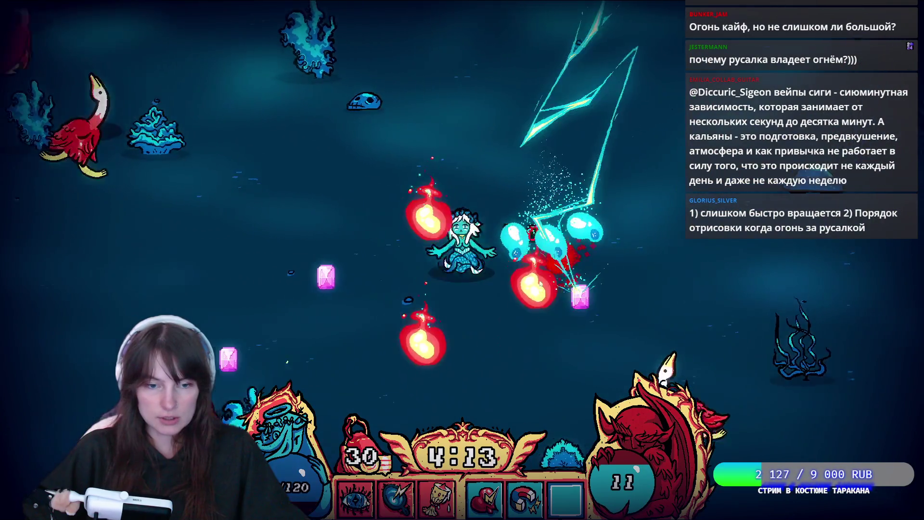
{"action": "key", "text": "s"}
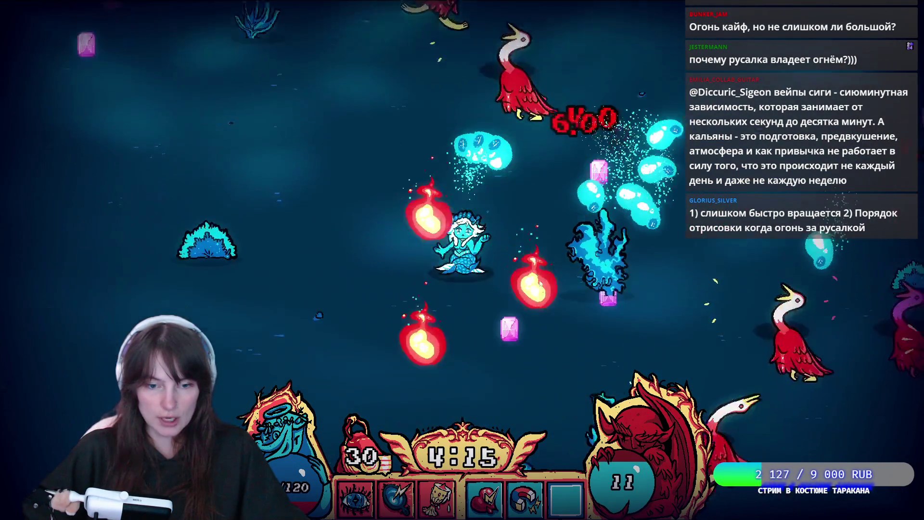
{"action": "key", "text": "w"}
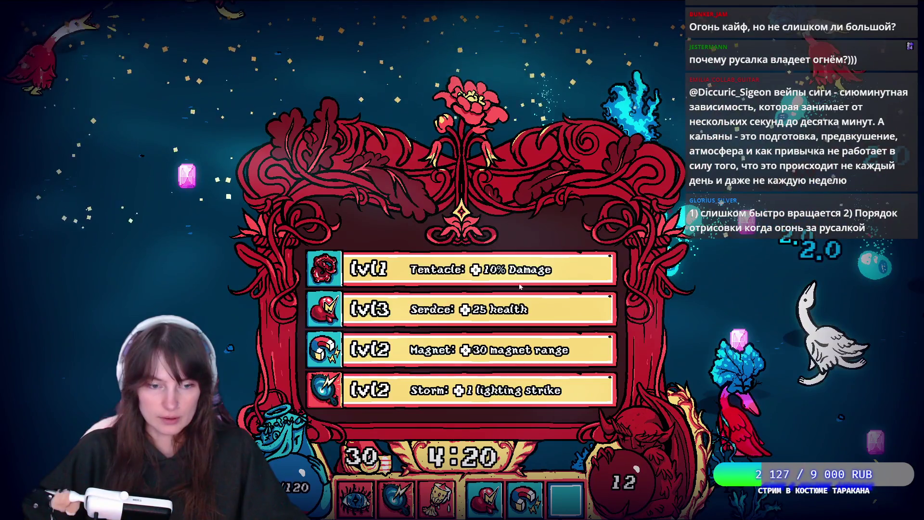
- Pick an upgrade card, then take Vitamins at the next level-up
{"action": "left_click", "coordinate": [470, 400]}
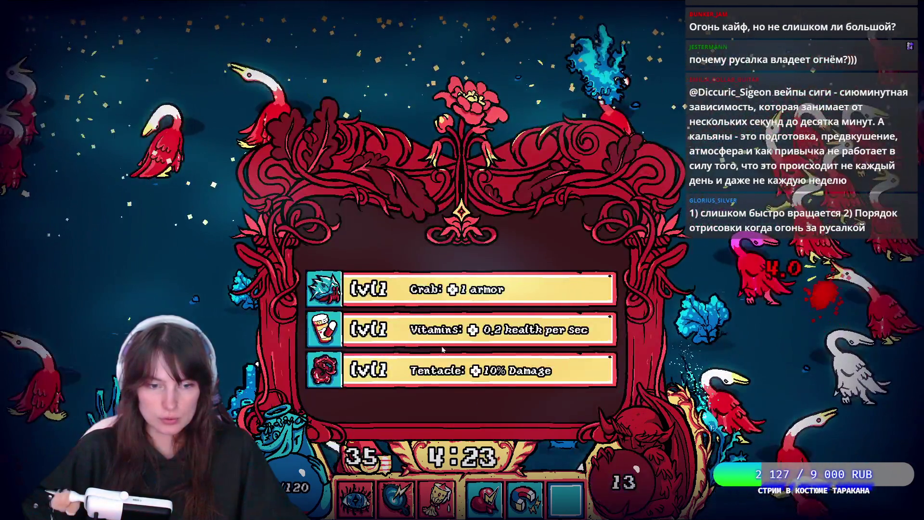
{"action": "left_click", "coordinate": [446, 337]}
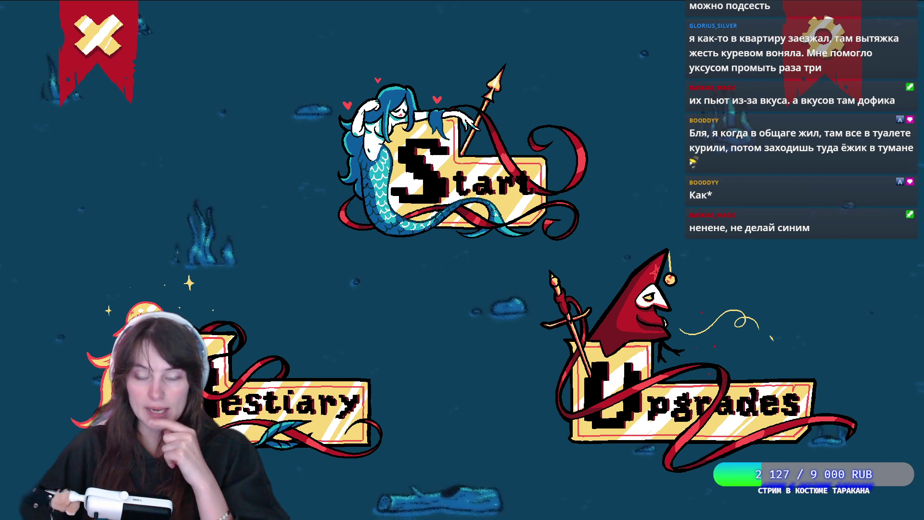
- Close the Mermaid Survivor game window to get back to Godot's Lightning.gd script
{"action": "left_click", "coordinate": [99, 36]}
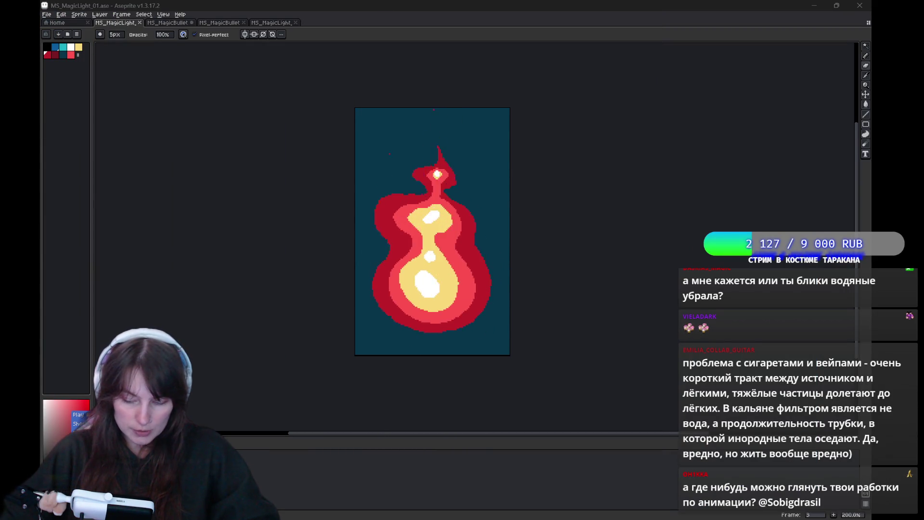
- Shrink the sprite through Sprite Size to 93 × 150 px with nearest-neighbor interpolation
{"action": "left_click", "coordinate": [79, 14]}
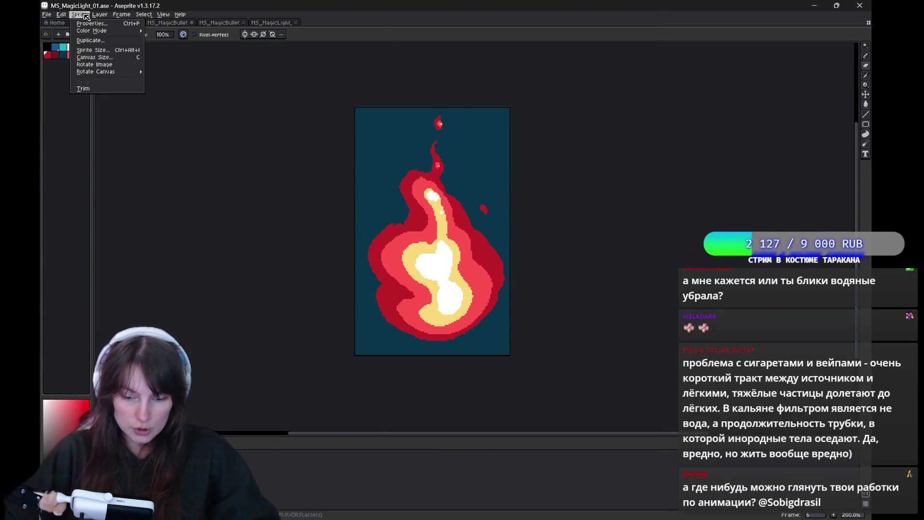
{"action": "left_click", "coordinate": [98, 53]}
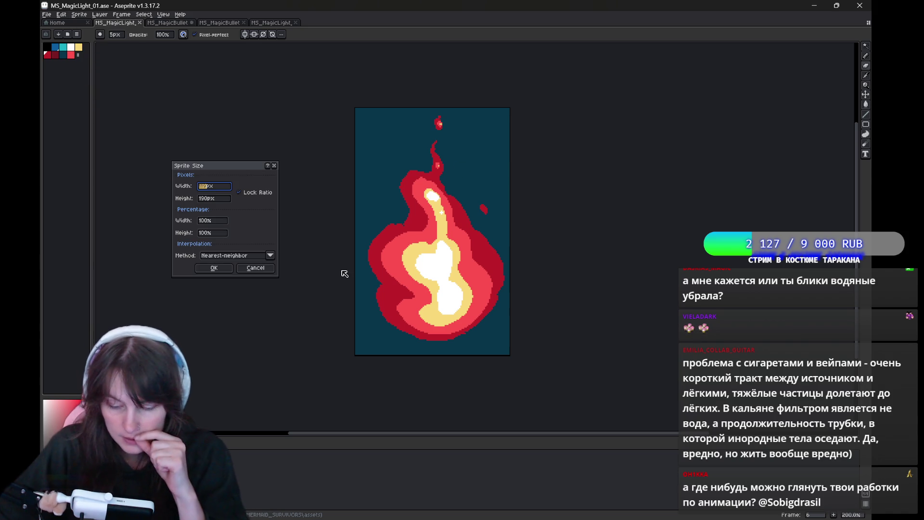
{"action": "left_click", "coordinate": [210, 200]}
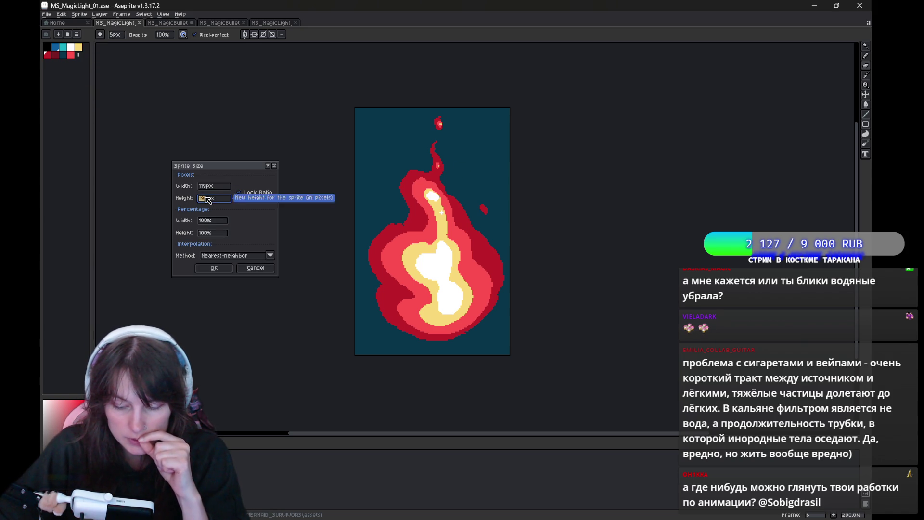
{"action": "type", "text": "10"}
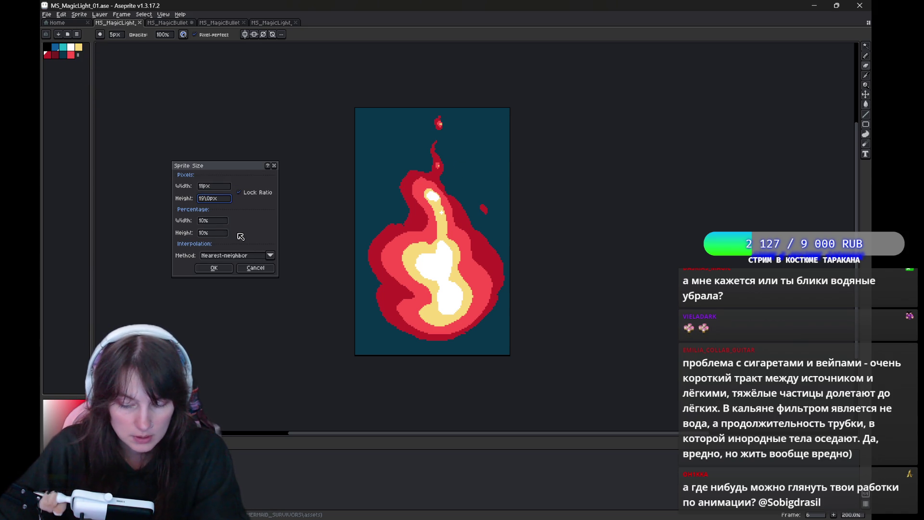
{"action": "type", "text": "5"}
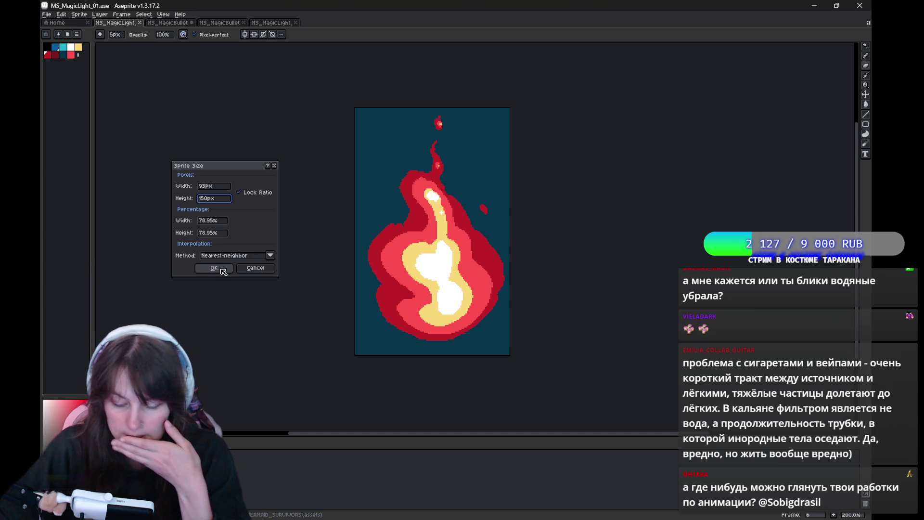
{"action": "left_click", "coordinate": [221, 269]}
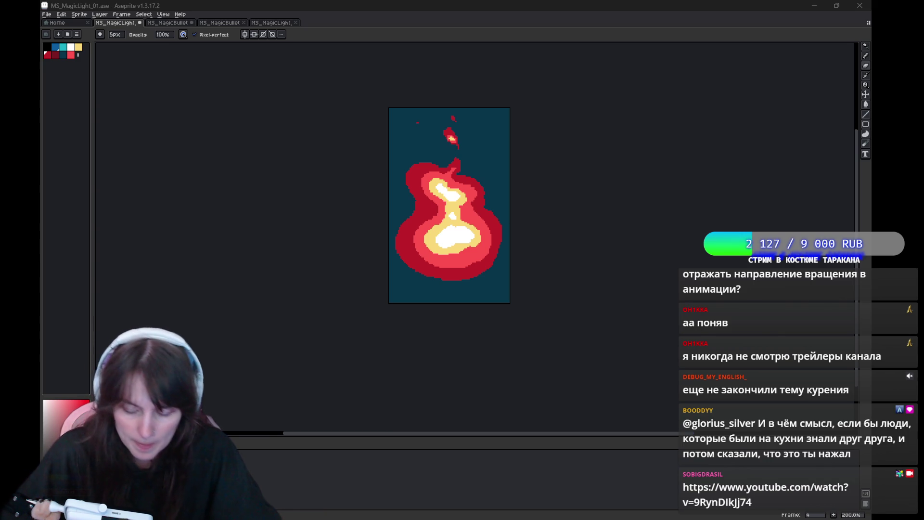
- Hide the teal Background layer to show transparency and bring up the File menu
{"action": "key", "text": "ctrl+z"}
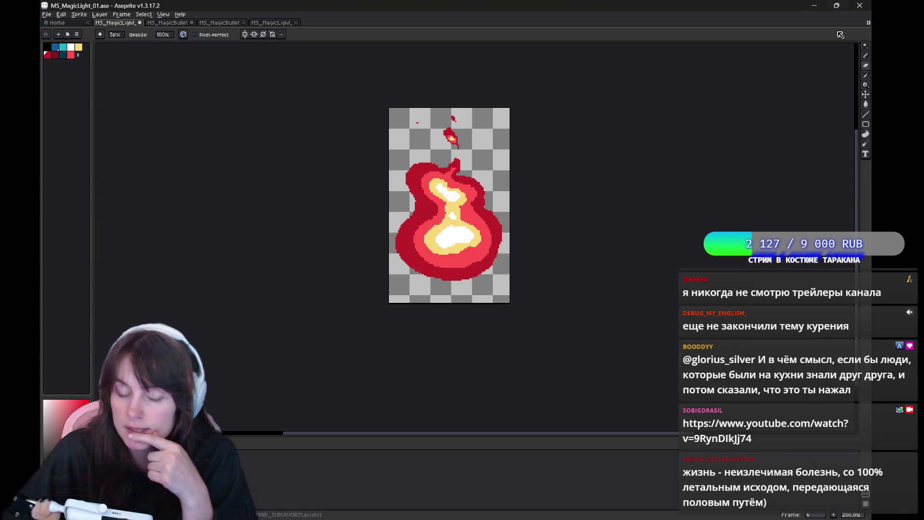
{"action": "left_click", "coordinate": [47, 15]}
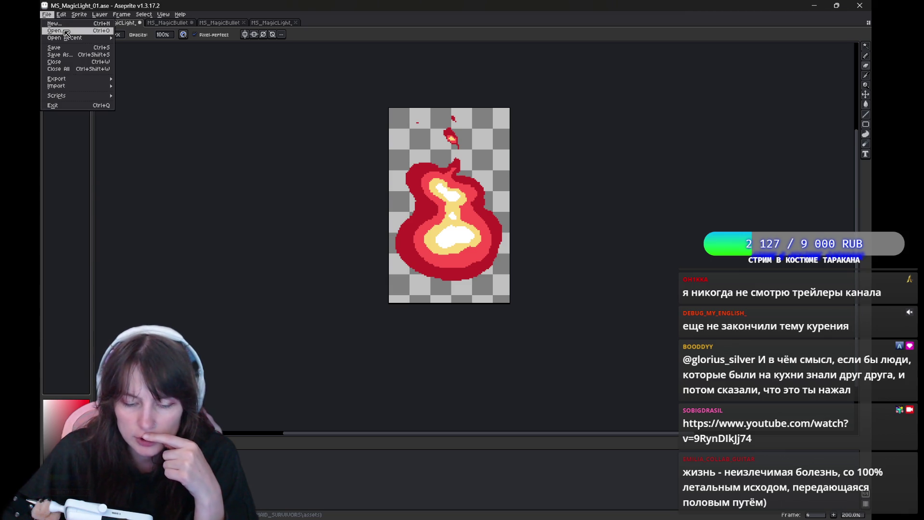
{"action": "mouse_move", "coordinate": [76, 35]}
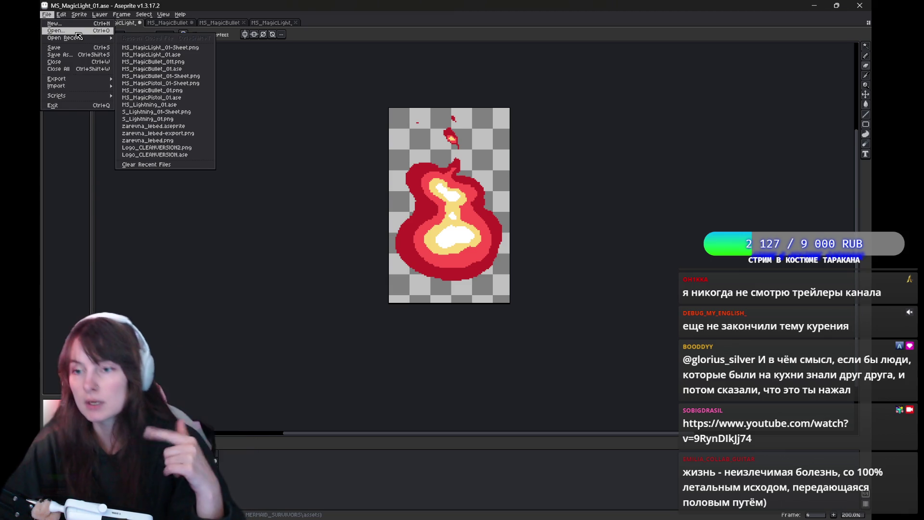
{"action": "mouse_move", "coordinate": [79, 15]}
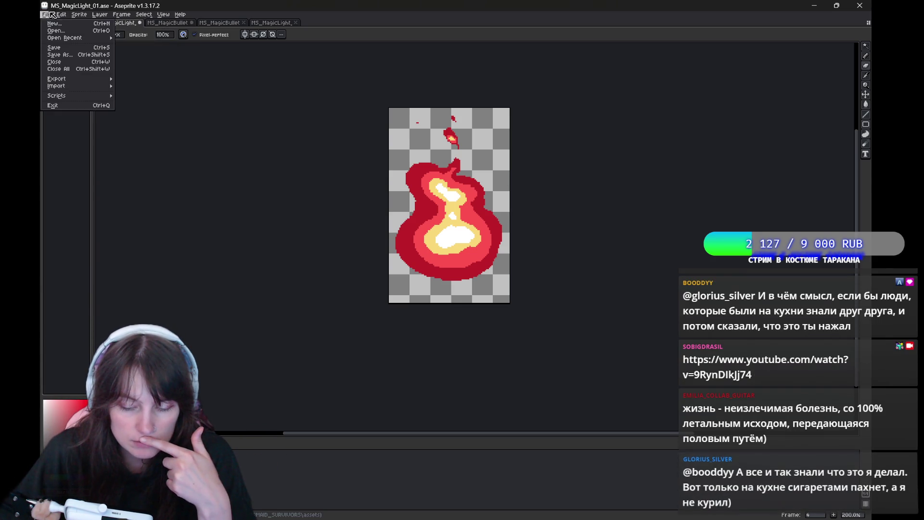
- Open File > Export > Export Sprite Sheet
{"action": "mouse_move", "coordinate": [47, 14]}
{"action": "mouse_move", "coordinate": [63, 79]}
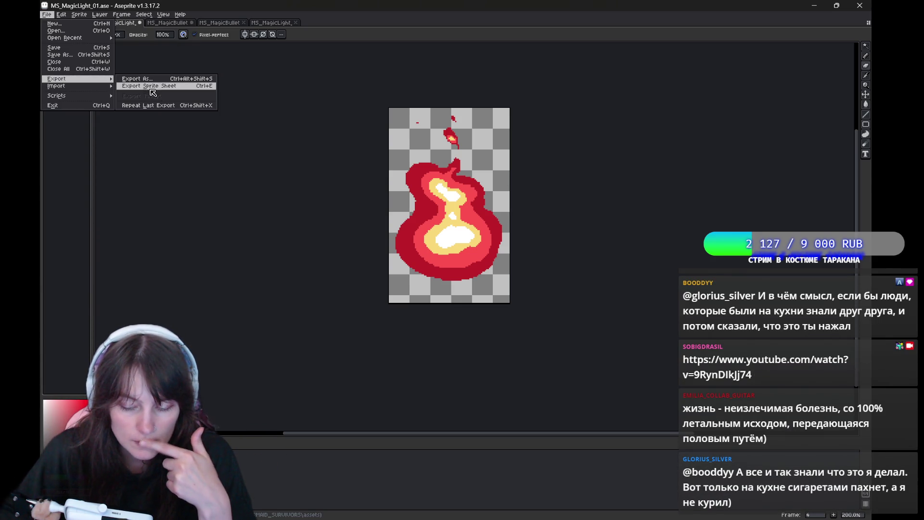
{"action": "left_click", "coordinate": [149, 89]}
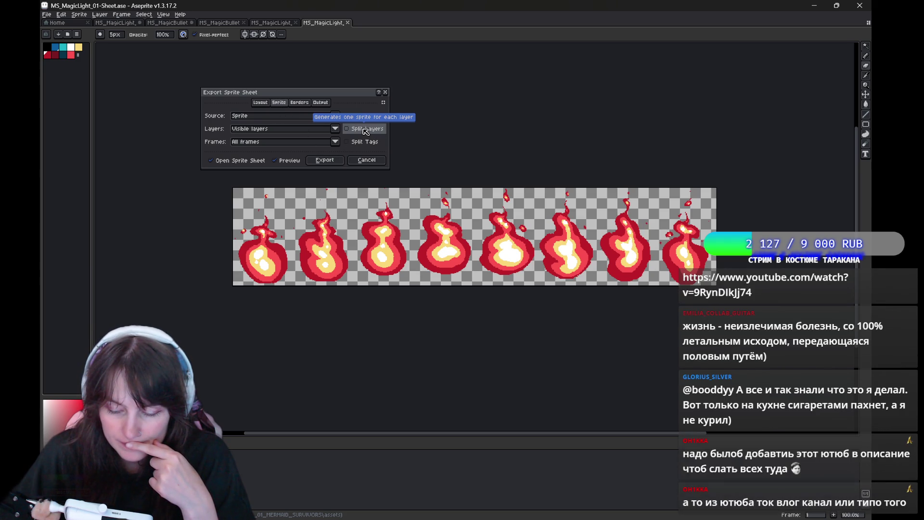
- Review the Source, Layers and Frames options, keeping only visible layers exported
{"action": "left_click", "coordinate": [326, 131]}
{"action": "left_click", "coordinate": [318, 119]}
{"action": "left_click", "coordinate": [317, 144]}
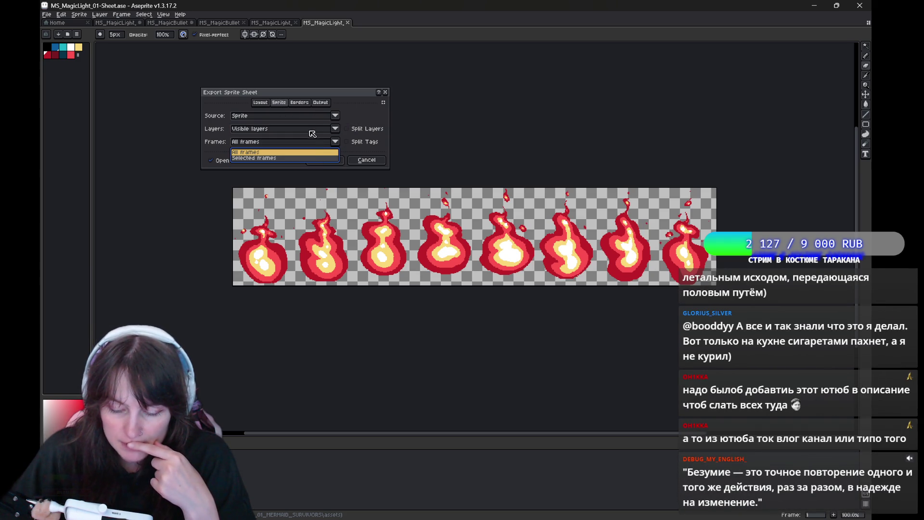
{"action": "left_click", "coordinate": [308, 133]}
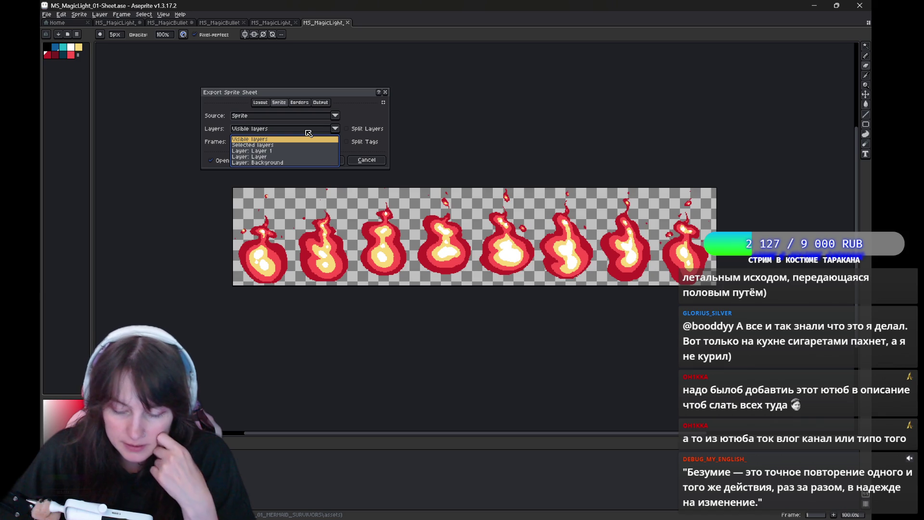
{"action": "left_click", "coordinate": [309, 133]}
{"action": "left_click", "coordinate": [276, 132]}
{"action": "left_click", "coordinate": [277, 131]}
{"action": "left_click", "coordinate": [277, 118]}
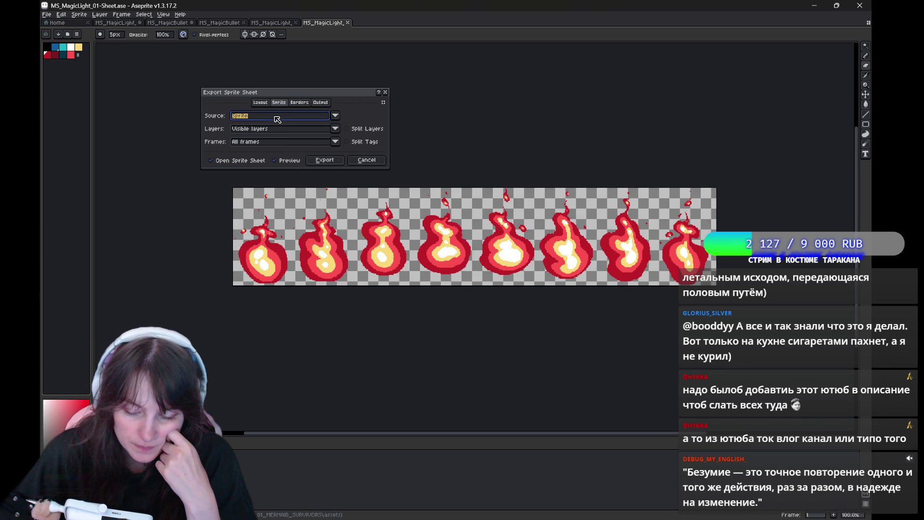
{"action": "left_click", "coordinate": [278, 104]}
{"action": "left_click", "coordinate": [261, 102]}
{"action": "left_click", "coordinate": [279, 102]}
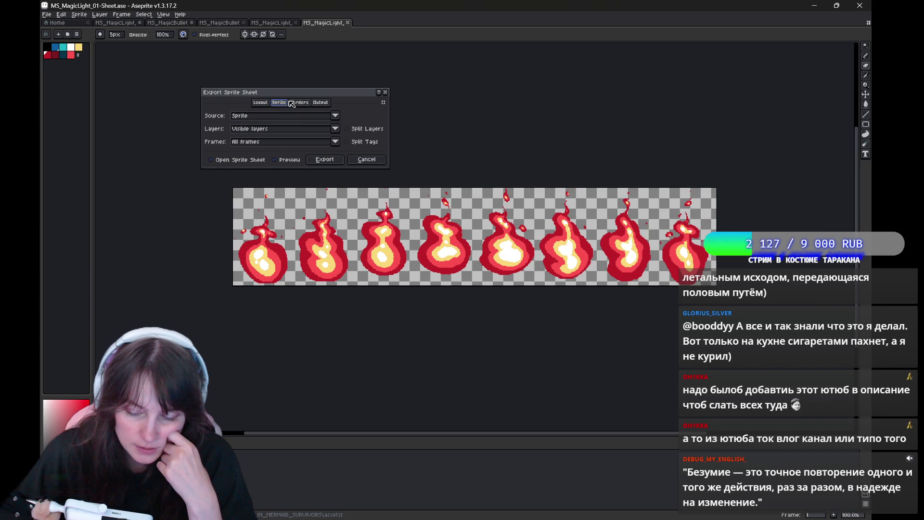
- Set the Layout tab's Sheet Type to Packed after trying other arrangements
{"action": "left_click", "coordinate": [265, 103]}
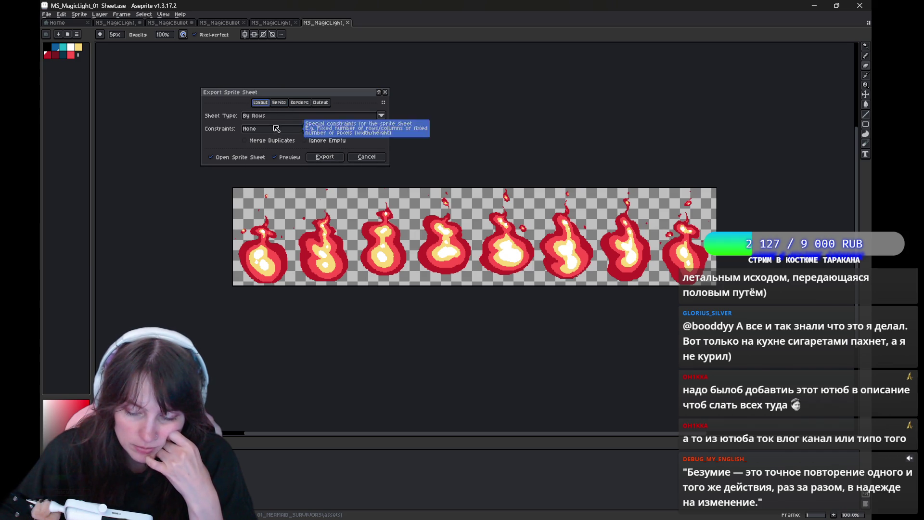
{"action": "left_click", "coordinate": [272, 116]}
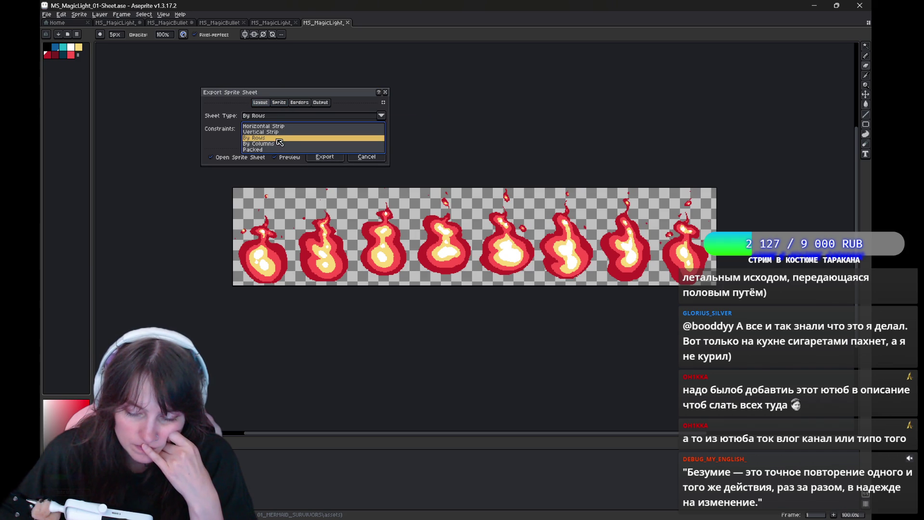
{"action": "left_click", "coordinate": [280, 132]}
{"action": "left_click", "coordinate": [282, 128]}
{"action": "left_click", "coordinate": [282, 126]}
{"action": "left_click", "coordinate": [281, 117]}
{"action": "left_click", "coordinate": [279, 144]}
{"action": "left_click", "coordinate": [281, 118]}
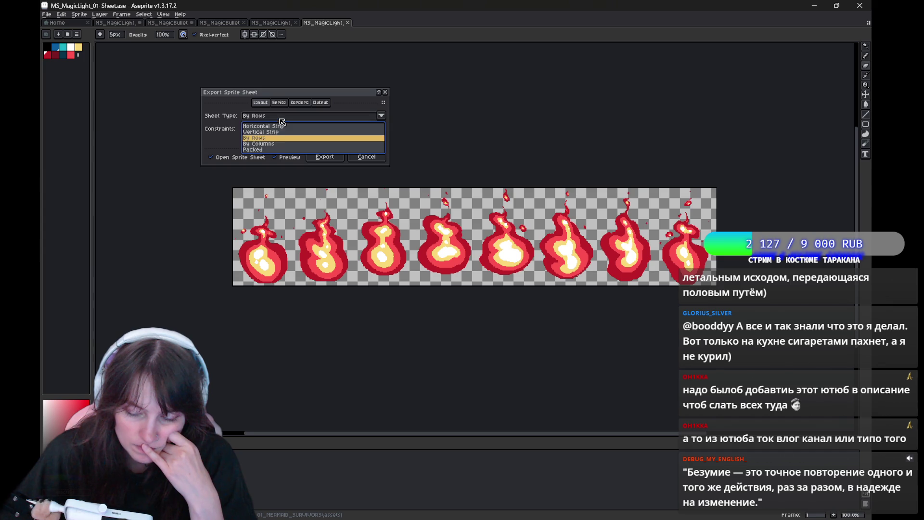
{"action": "left_click", "coordinate": [279, 144]}
{"action": "left_click", "coordinate": [280, 116]}
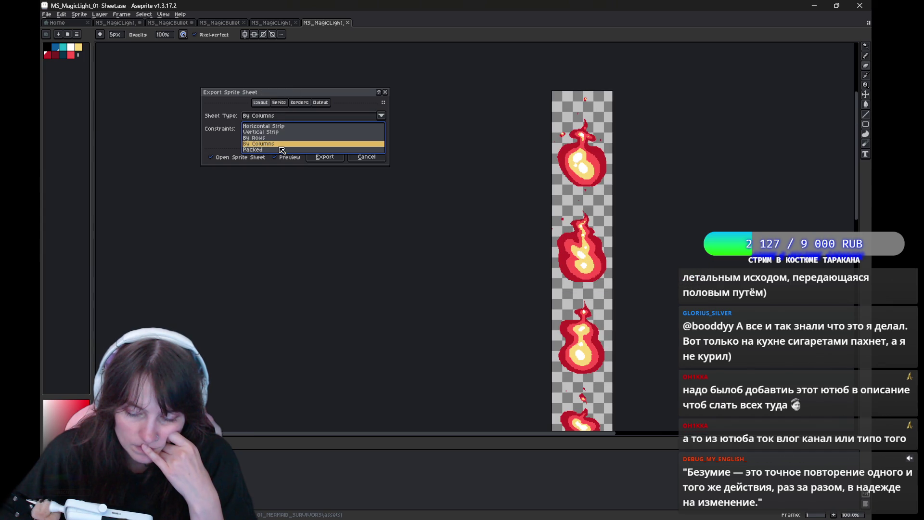
{"action": "left_click", "coordinate": [282, 149]}
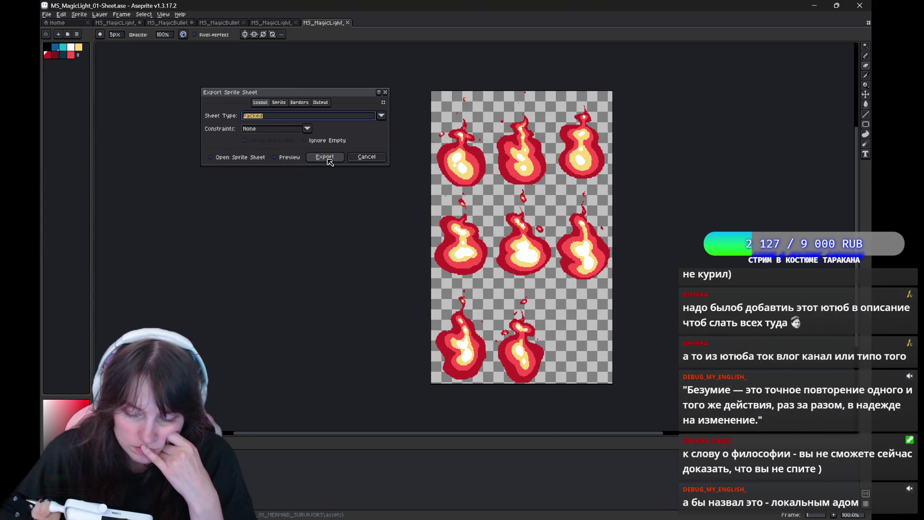
- Export the sheet over MS_MagicLight_01-Sheet.png, confirming the replacement
{"action": "left_click", "coordinate": [329, 158]}
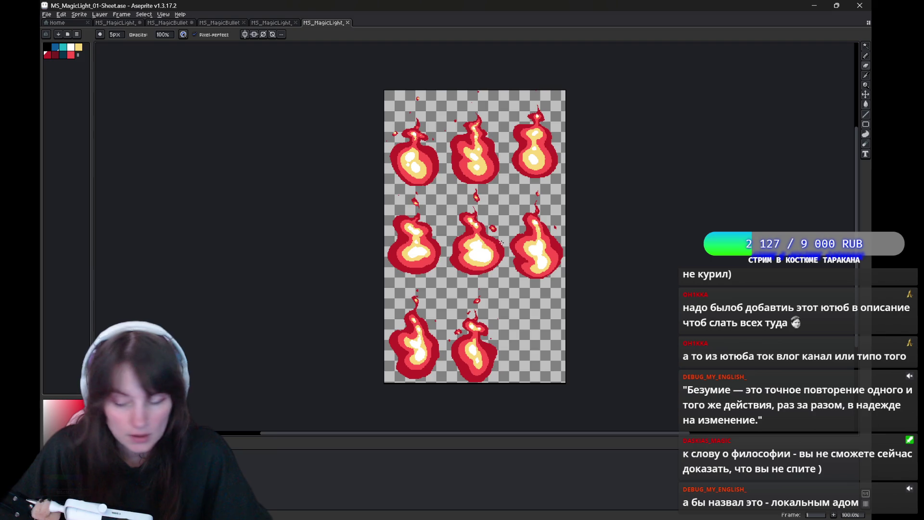
{"action": "key", "text": "ctrl+shift+s"}
{"action": "scroll", "coordinate": [501, 247], "scroll_direction": "down", "scroll_amount": 10}
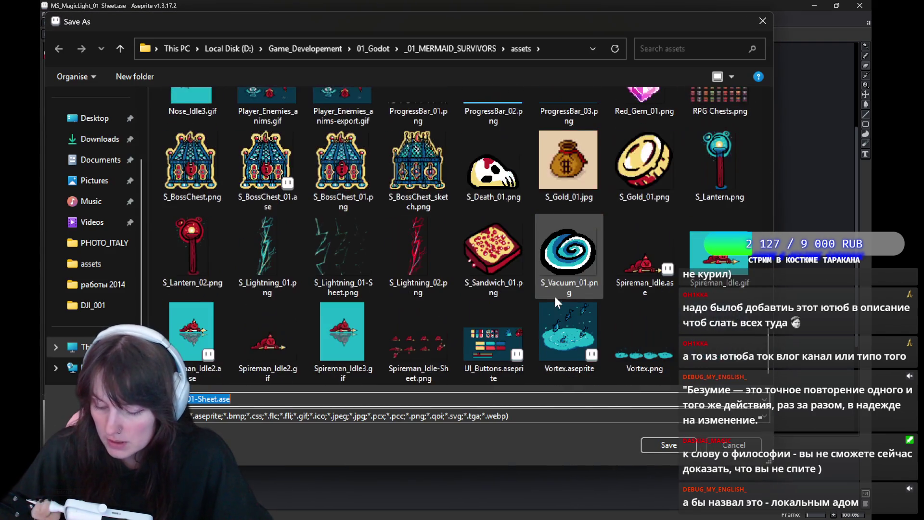
{"action": "scroll", "coordinate": [555, 297], "scroll_direction": "up", "scroll_amount": 10}
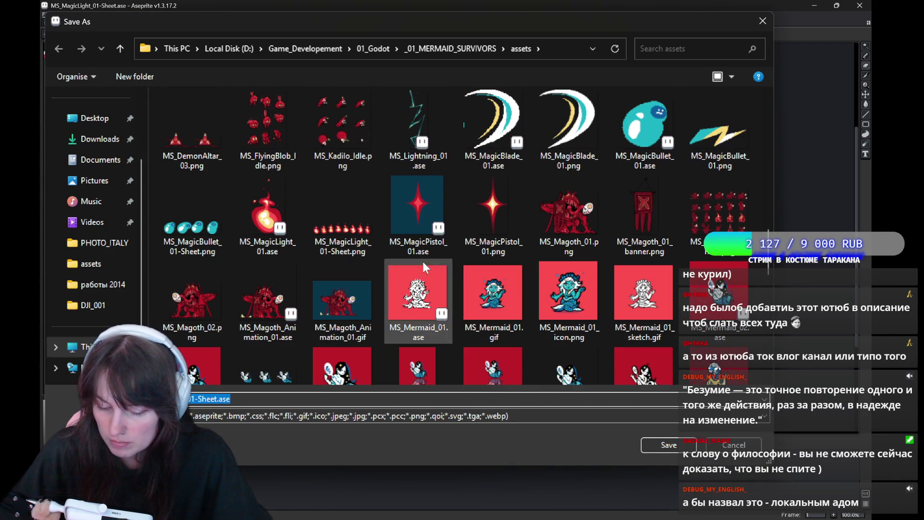
{"action": "left_click", "coordinate": [330, 240]}
{"action": "key", "text": "Return"}
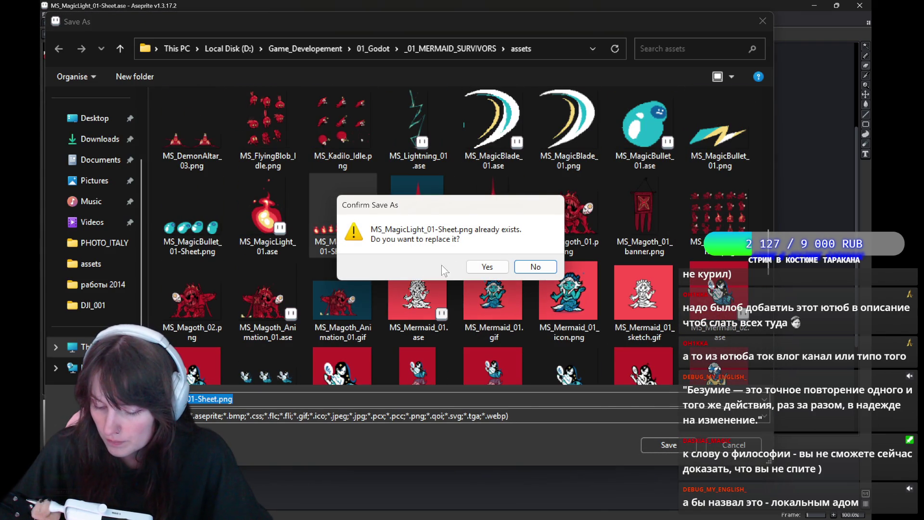
{"action": "left_click", "coordinate": [480, 264]}
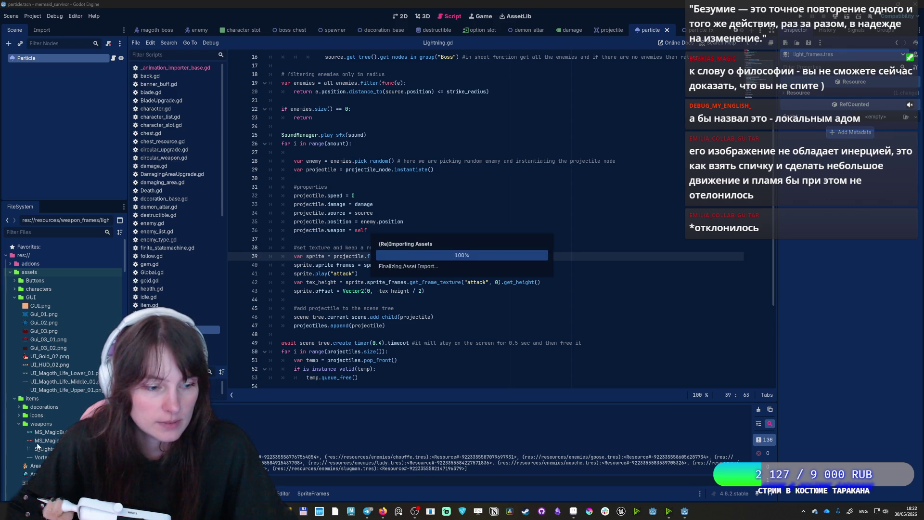
- Switch back to Godot with Alt+Tab so it reimports the updated flame sheet
{"action": "key", "text": "alt+Tab"}
{"action": "key", "text": "alt+Tab"}
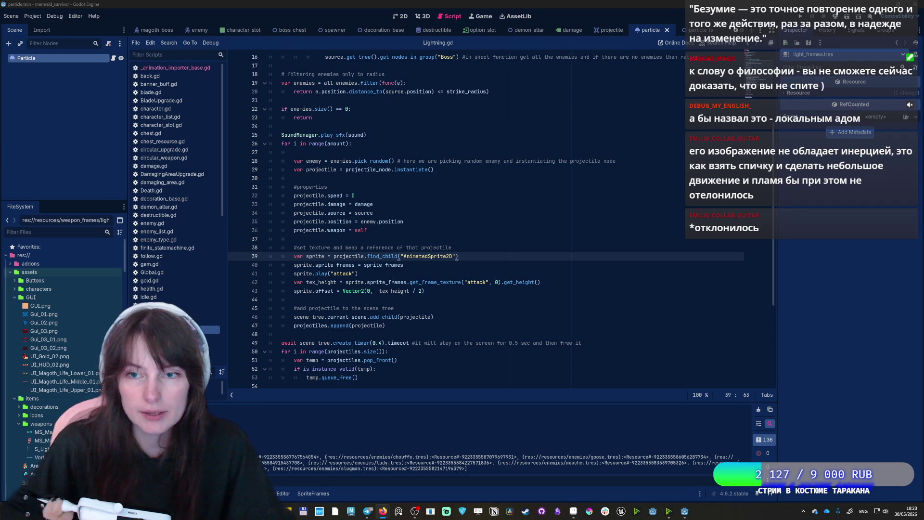
- Delete the four old frames from the animation frames editor
{"action": "left_click", "coordinate": [314, 493]}
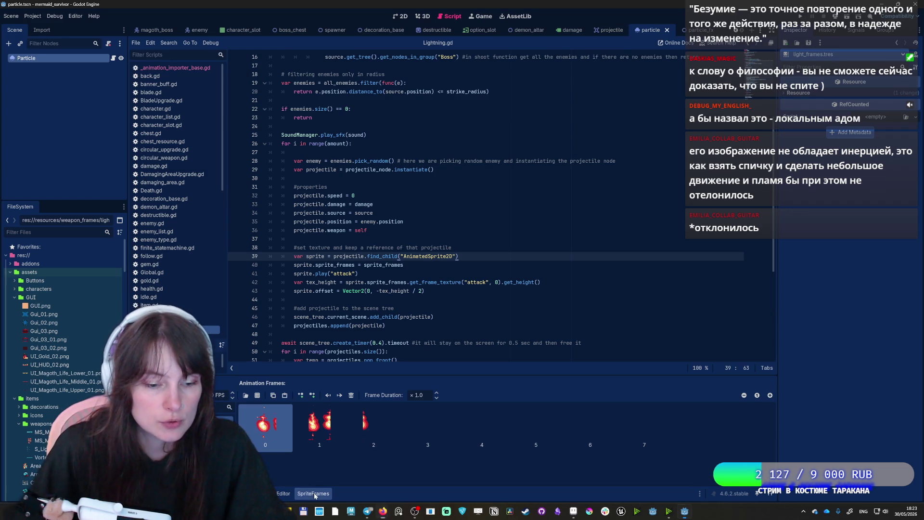
{"action": "left_click", "coordinate": [319, 423], "text": "ctrl"}
{"action": "left_click", "coordinate": [347, 423], "text": "ctrl"}
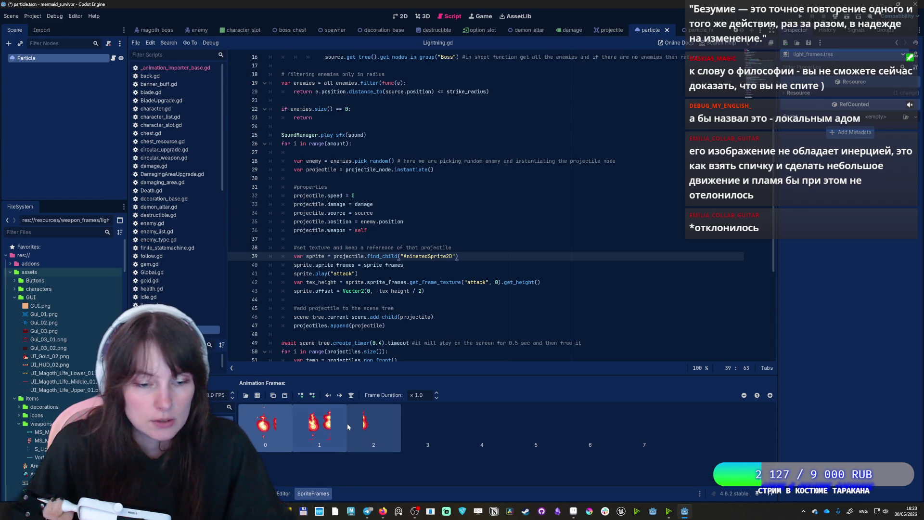
{"action": "left_click", "coordinate": [410, 429], "text": "ctrl"}
{"action": "left_click", "coordinate": [495, 426], "text": "ctrl"}
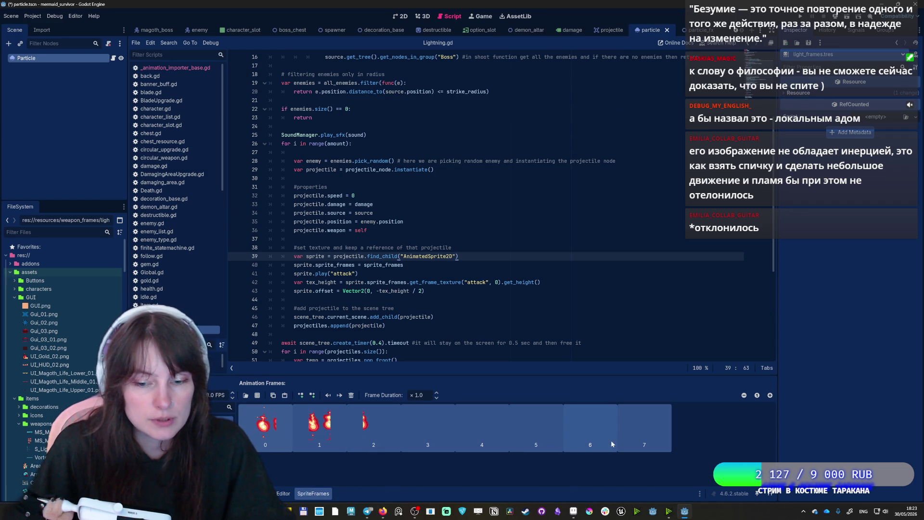
{"action": "key", "text": "Delete"}
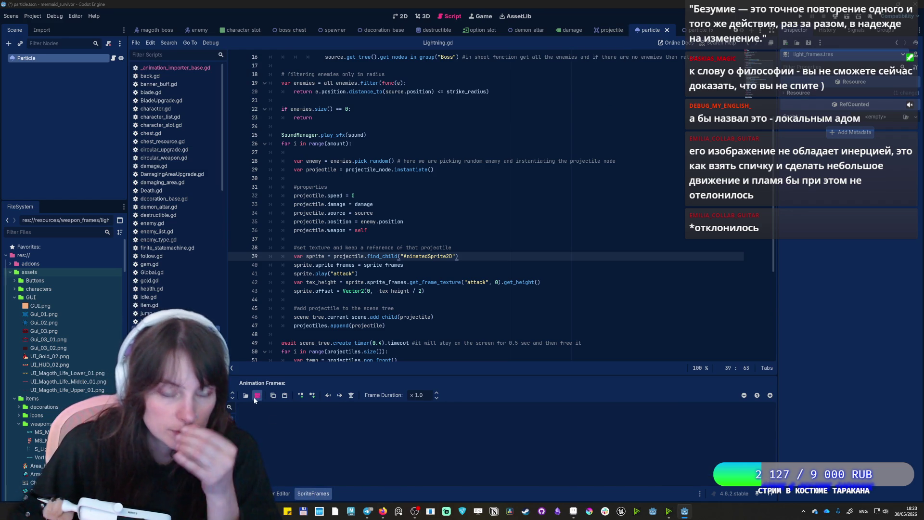
- Open the flame sheet in the frame picker on a 3x3 grid, then cancel without adding frames
{"action": "left_click", "coordinate": [247, 395]}
{"action": "left_click", "coordinate": [383, 184]}
{"action": "double_click", "coordinate": [384, 185]}
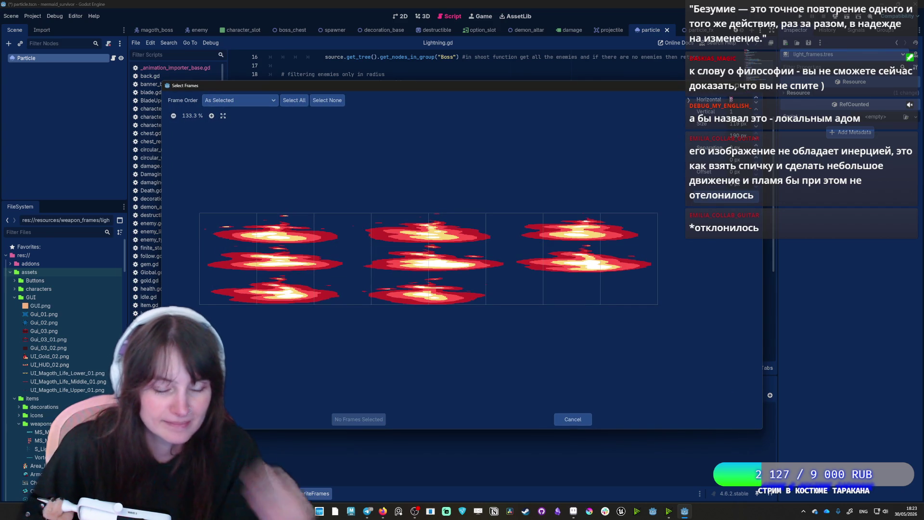
{"action": "type", "text": "3"}
{"action": "key", "text": "Tab"}
{"action": "type", "text": "3"}
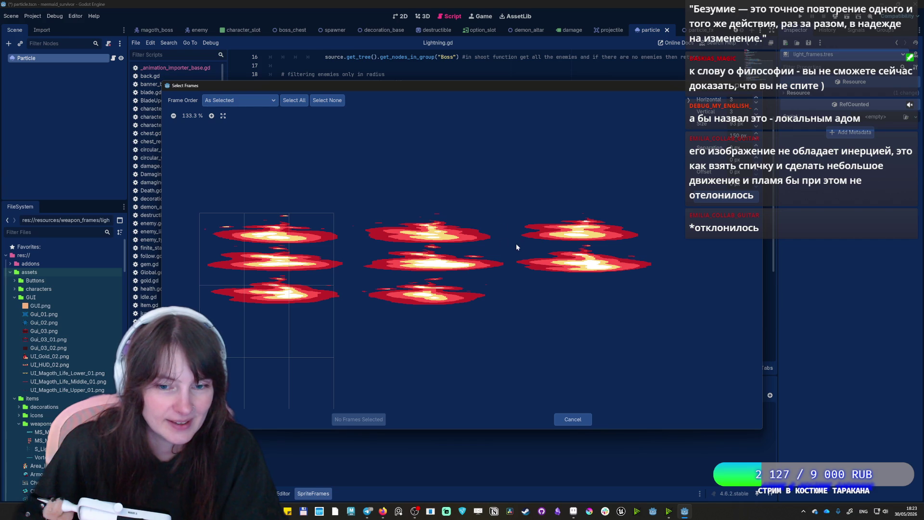
{"action": "left_click", "coordinate": [243, 239]}
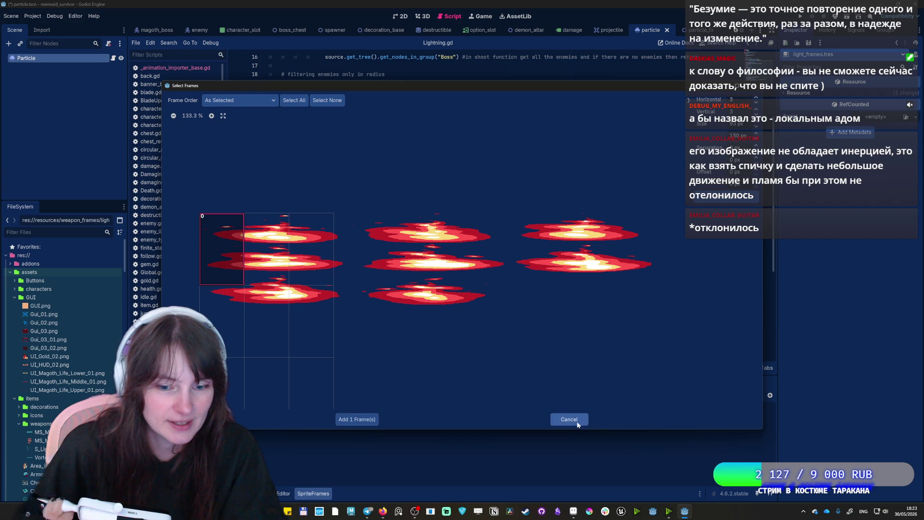
{"action": "left_click", "coordinate": [577, 422]}
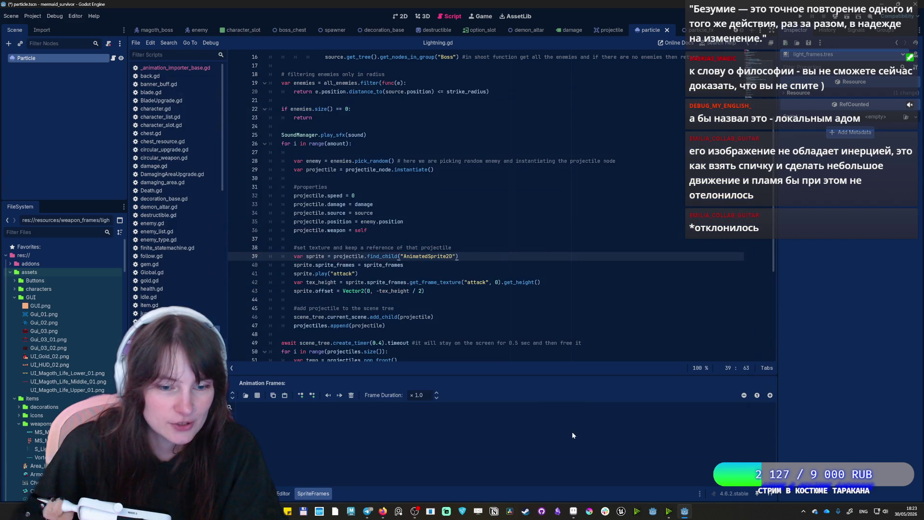
- Select MS_MagicLight_01-Sheet.png under assets/items/weapons in the FileSystem
{"action": "left_click", "coordinate": [62, 364]}
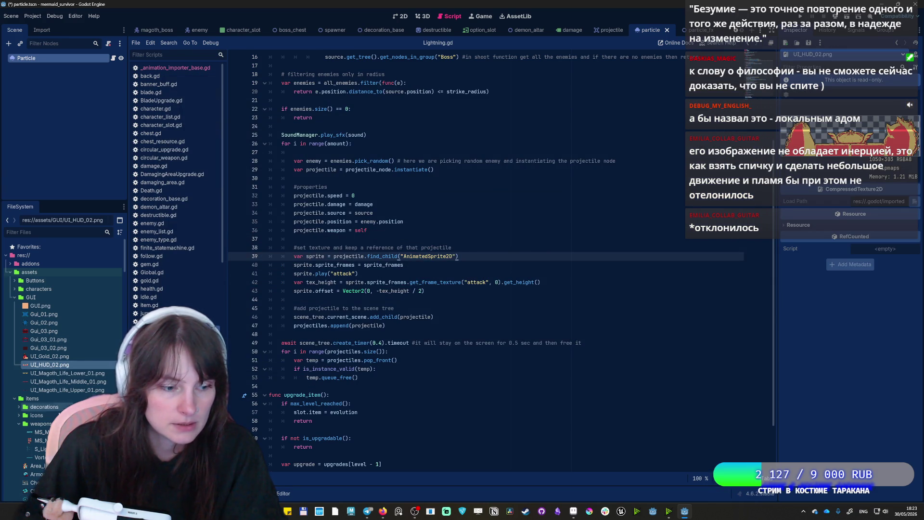
{"action": "left_click", "coordinate": [41, 441]}
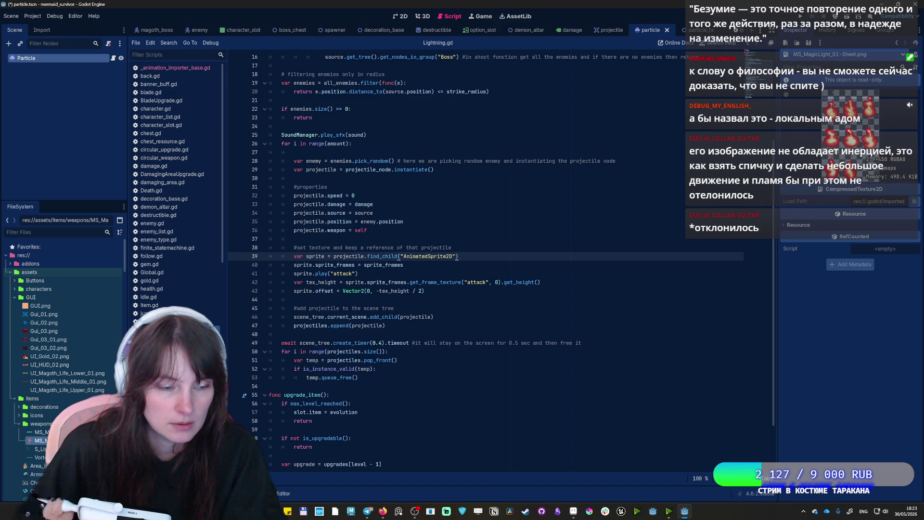
{"action": "scroll", "coordinate": [63, 371], "scroll_direction": "down", "scroll_amount": 5}
{"action": "left_click", "coordinate": [290, 494]}
{"action": "scroll", "coordinate": [62, 371], "scroll_direction": "down", "scroll_amount": 5}
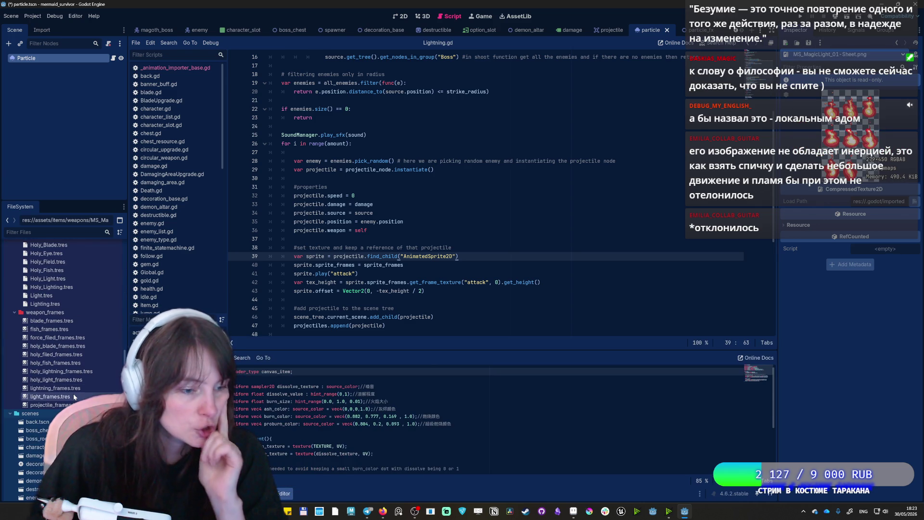
- Open light_frames.tres and load MS_MagicLight_01-Sheet.png as a sprite sheet with 3 columns and 3 rows
{"action": "left_click", "coordinate": [50, 396]}
{"action": "left_click", "coordinate": [257, 394]}
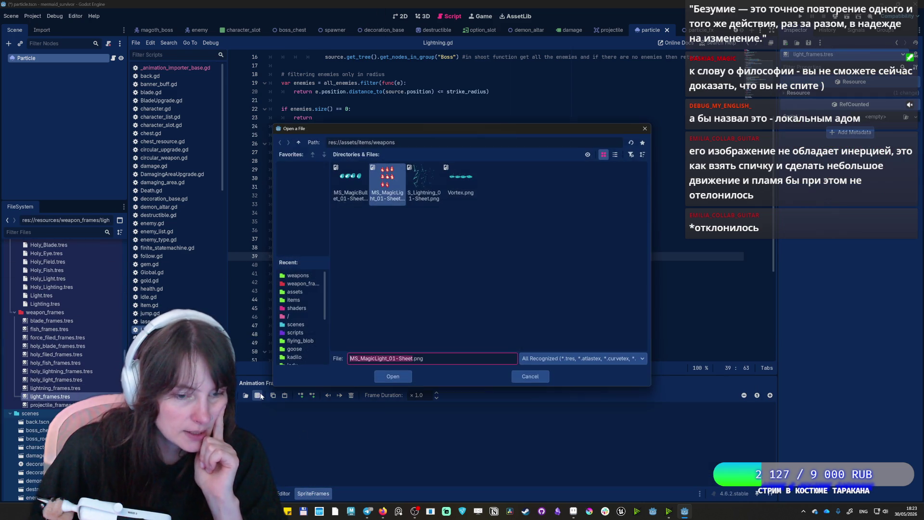
{"action": "double_click", "coordinate": [392, 181]}
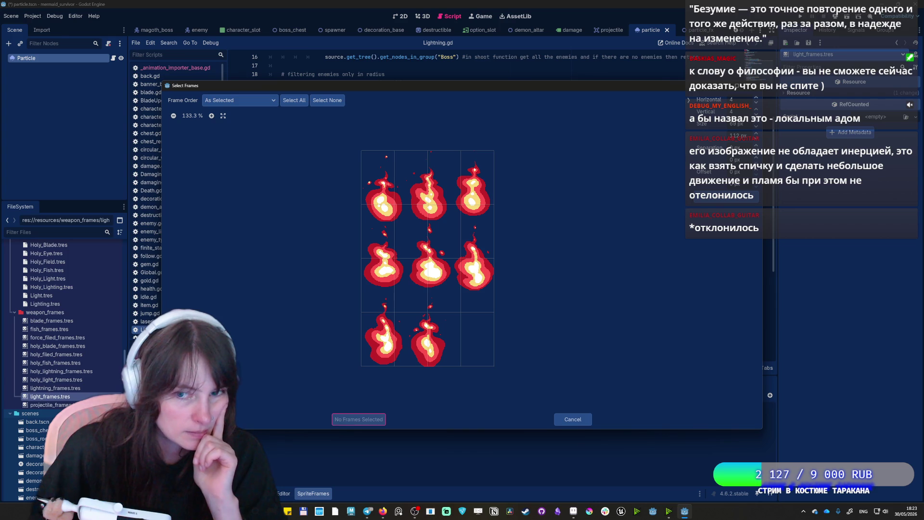
{"action": "double_click", "coordinate": [731, 100]}
{"action": "type", "text": "3"}
{"action": "key", "text": "Tab"}
{"action": "type", "text": "3"}
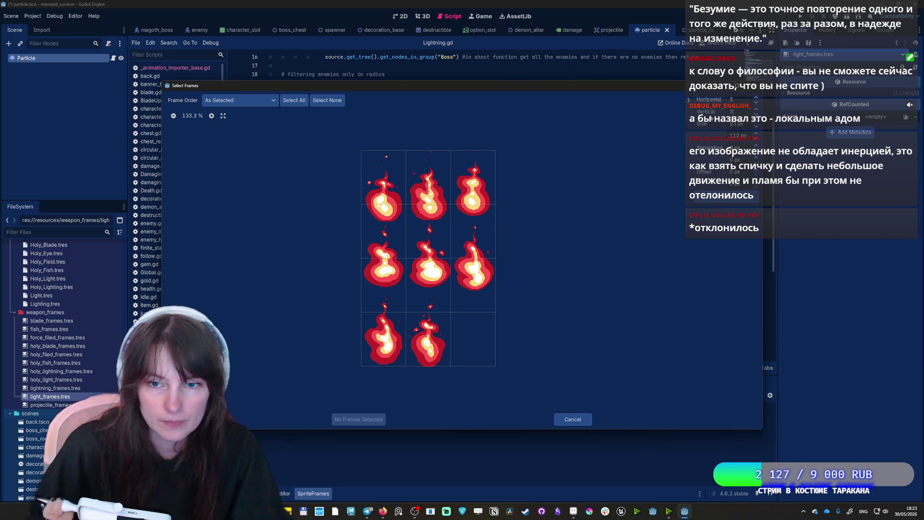
- Add flame frames 0–7 to the animation and save the scene
{"action": "left_click", "coordinate": [383, 193]}
{"action": "left_click", "coordinate": [428, 193]}
{"action": "left_click", "coordinate": [473, 192]}
{"action": "left_click", "coordinate": [378, 259]}
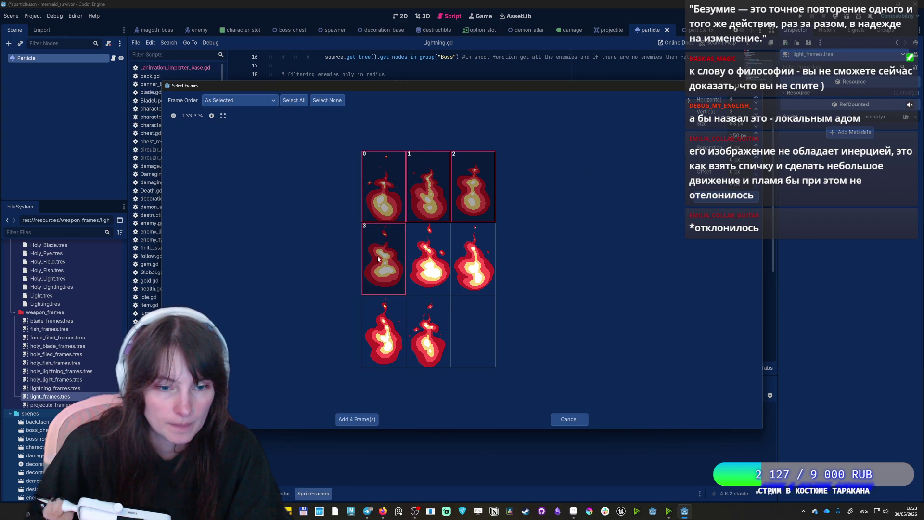
{"action": "left_click", "coordinate": [428, 259]}
{"action": "left_click", "coordinate": [473, 259]}
{"action": "left_click", "coordinate": [384, 332]}
{"action": "left_click", "coordinate": [428, 331]}
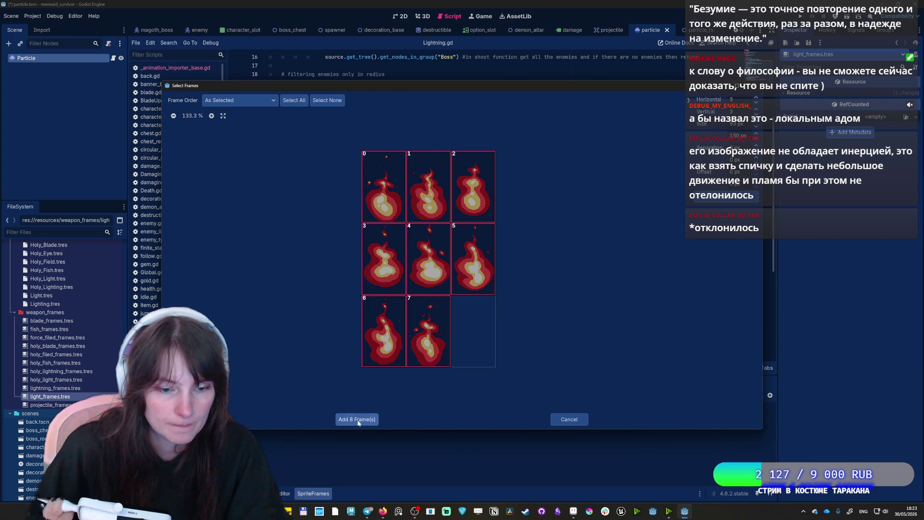
{"action": "left_click", "coordinate": [357, 419]}
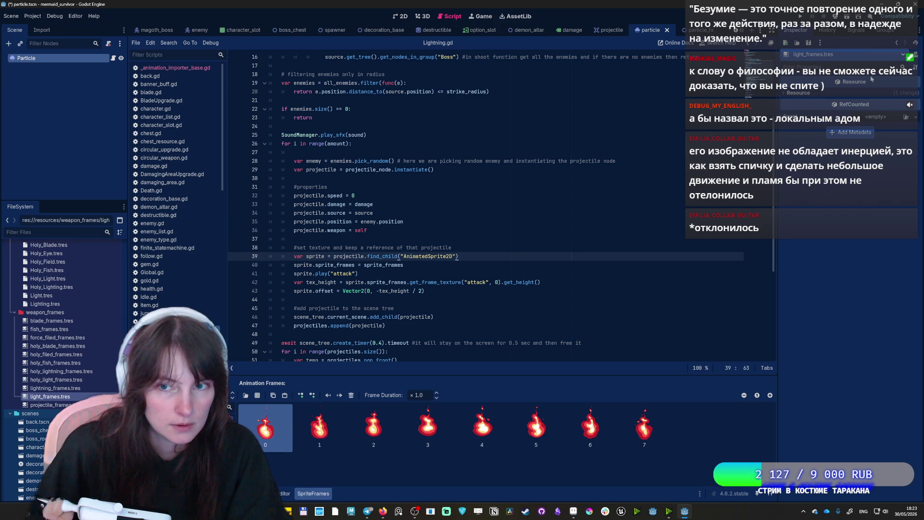
{"action": "left_click", "coordinate": [803, 16]}
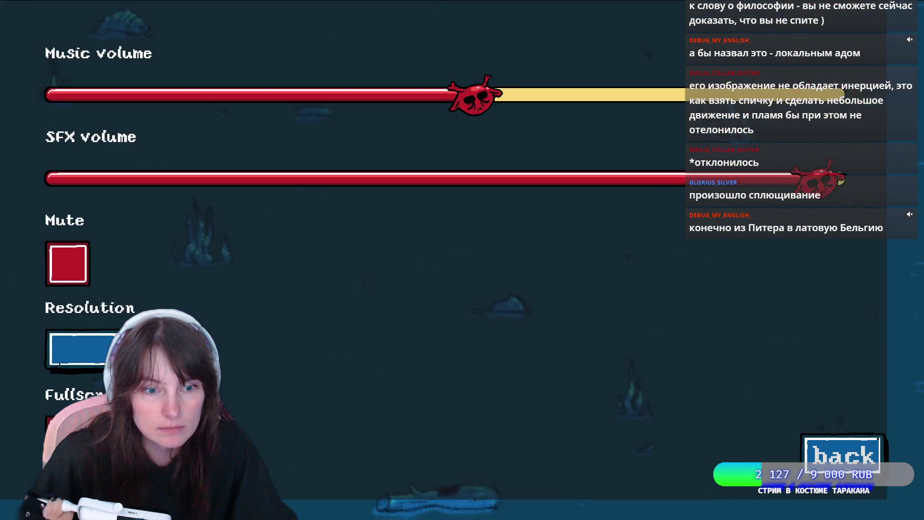
- Mute the game's sound in settings and start a new run as Nixie
{"action": "left_click", "coordinate": [823, 36]}
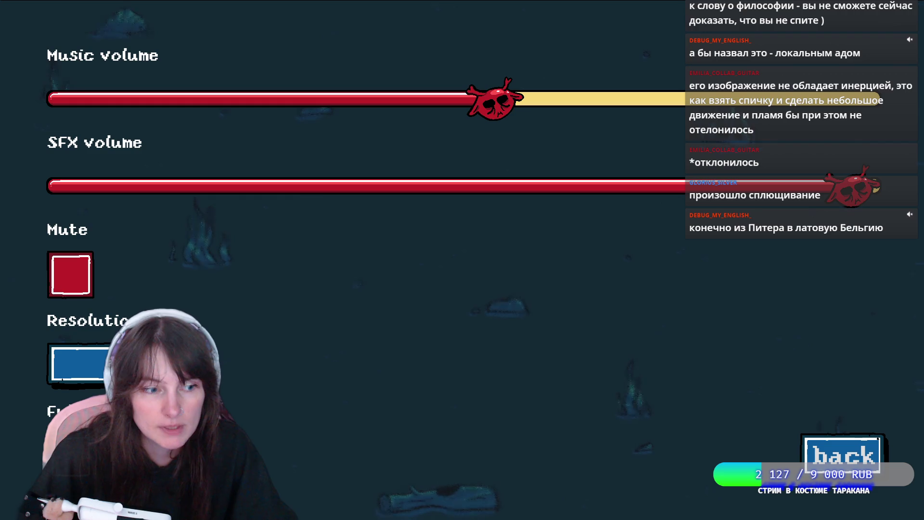
{"action": "left_click", "coordinate": [70, 274]}
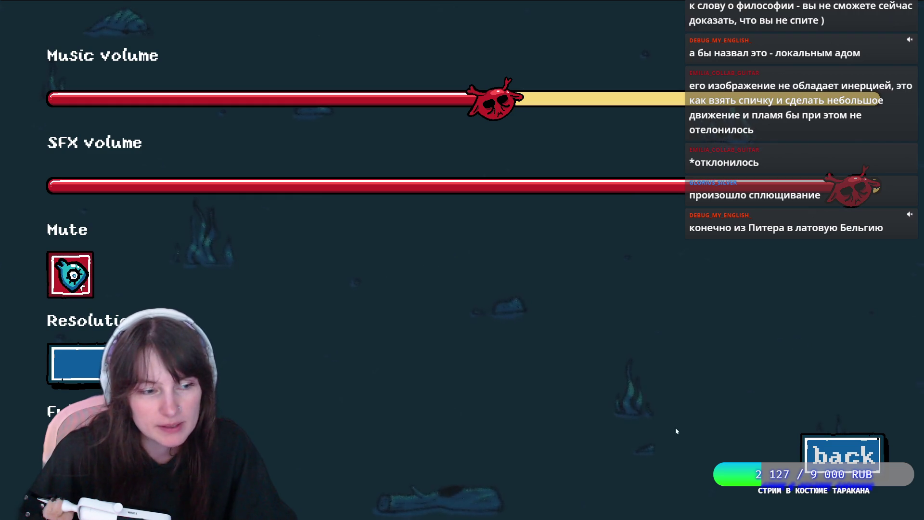
{"action": "left_click", "coordinate": [842, 453]}
{"action": "left_click", "coordinate": [433, 168]}
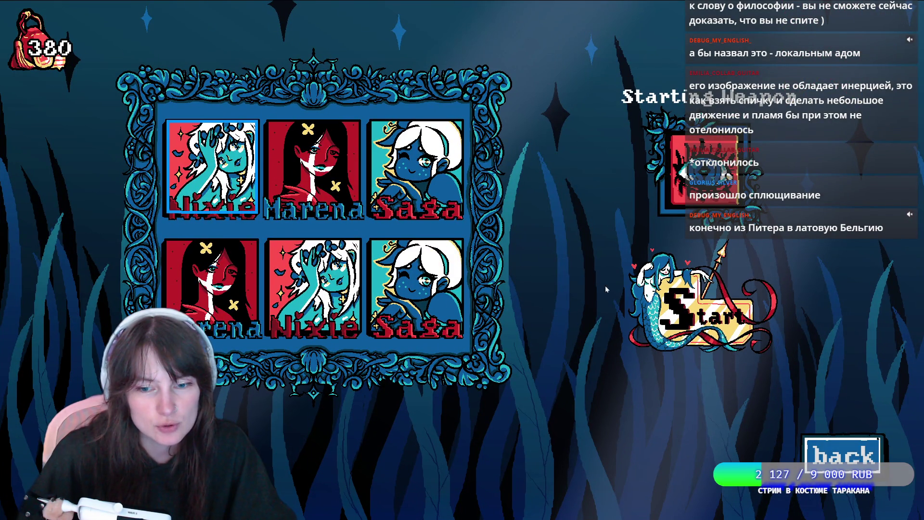
{"action": "key", "text": "Return"}
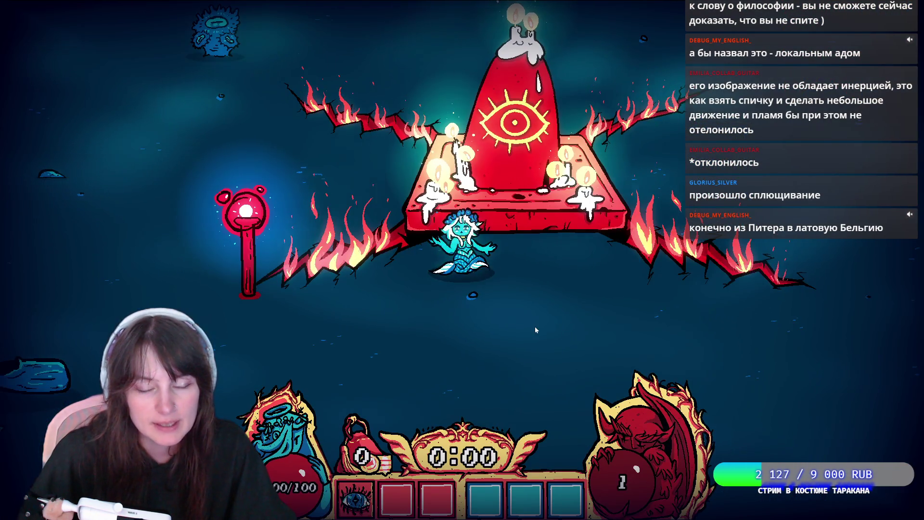
- Move Nixie around with WASD collecting gems, then choose the Magnet upgrade
{"action": "key", "text": "a"}
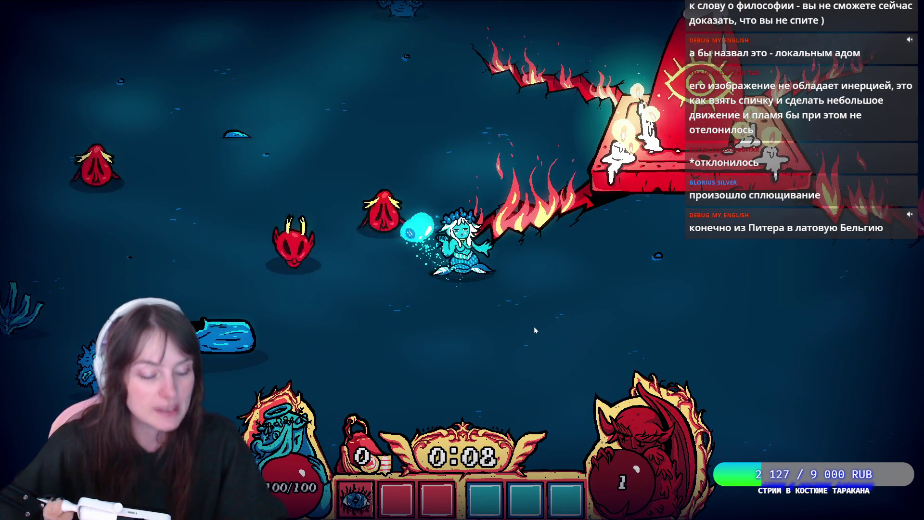
{"action": "key", "text": "s"}
{"action": "key", "text": "a"}
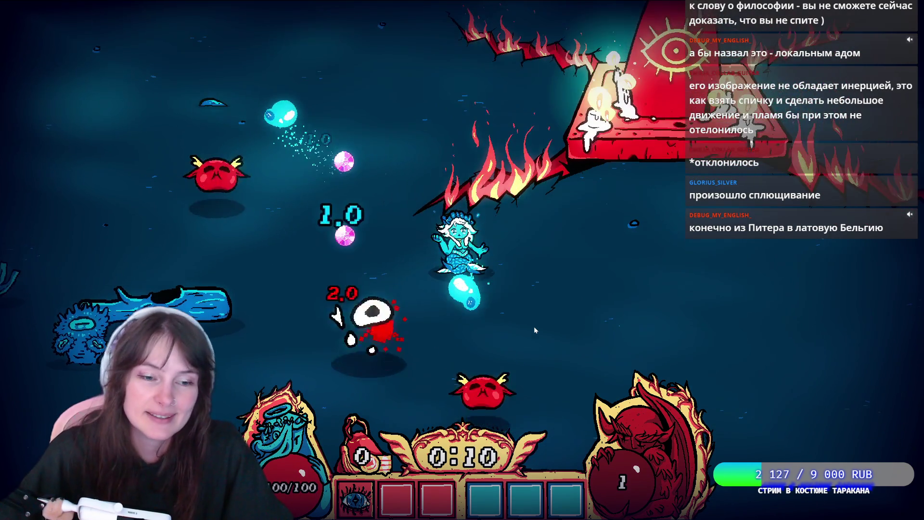
{"action": "key", "text": "s"}
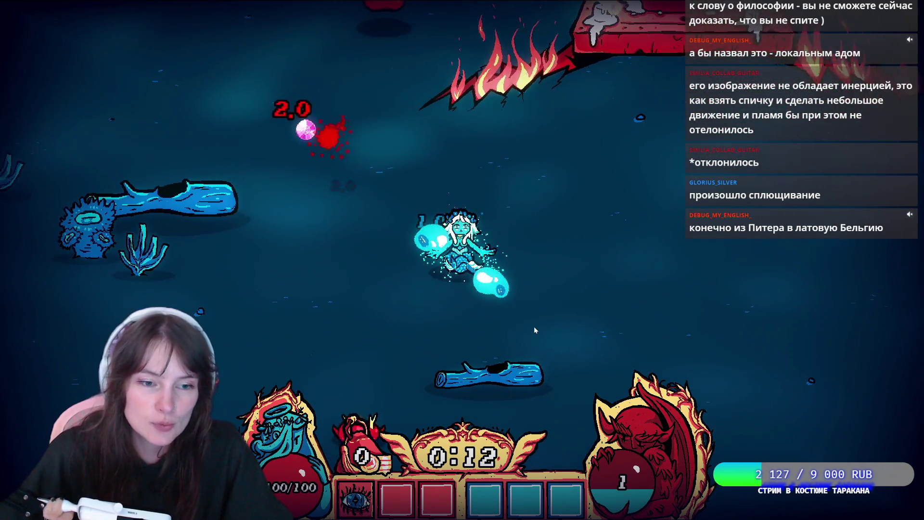
{"action": "key", "text": "w+a"}
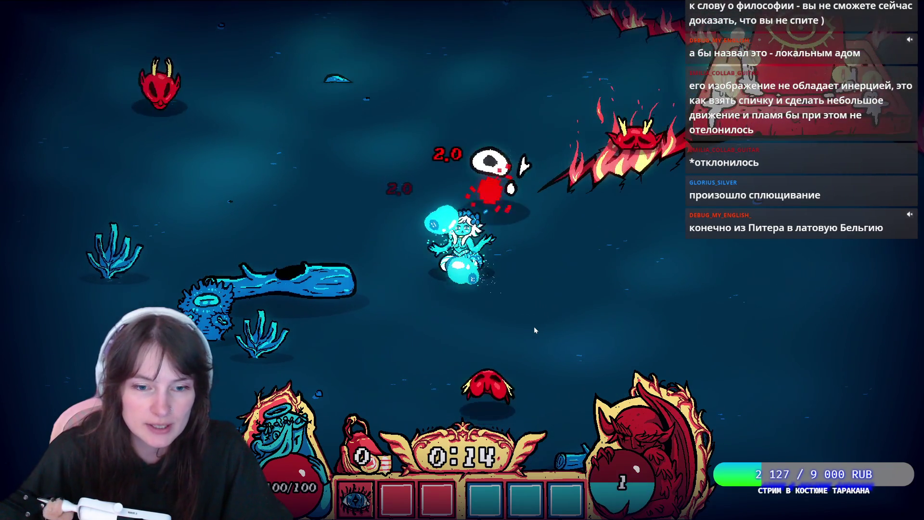
{"action": "key", "text": "s"}
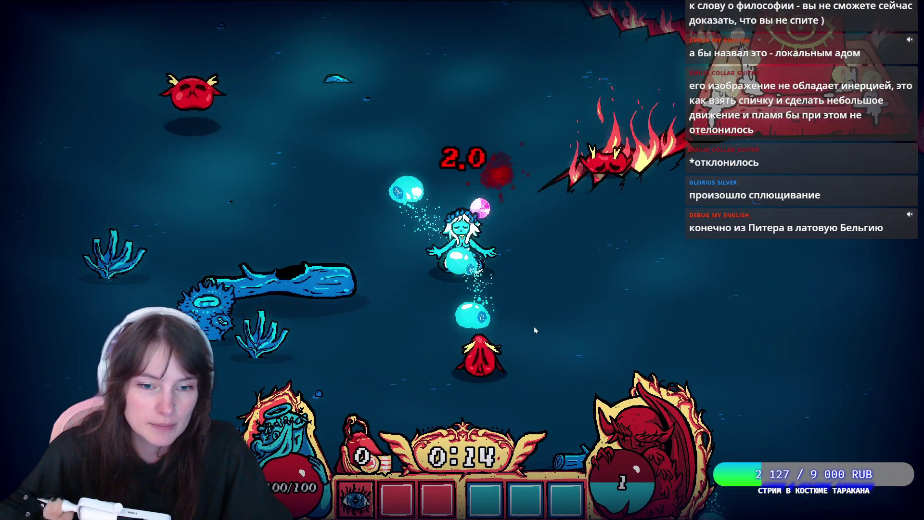
{"action": "key", "text": "s"}
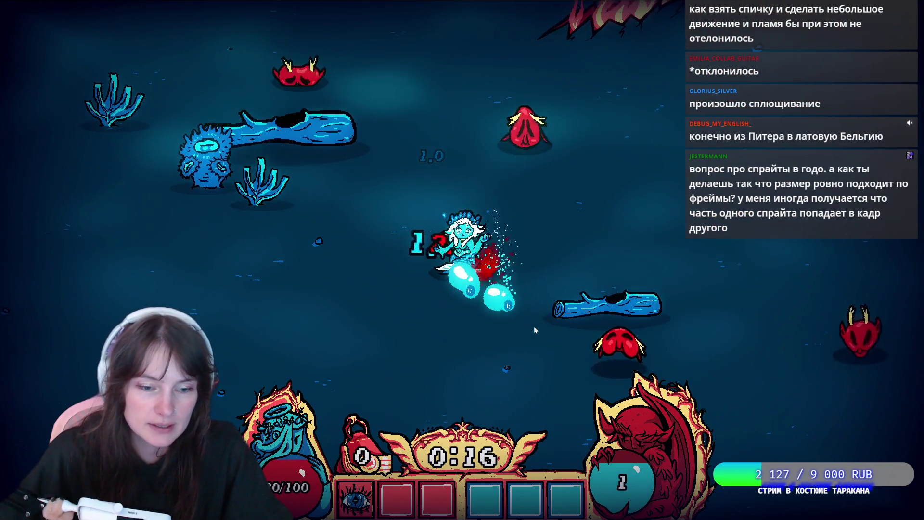
{"action": "key", "text": "d"}
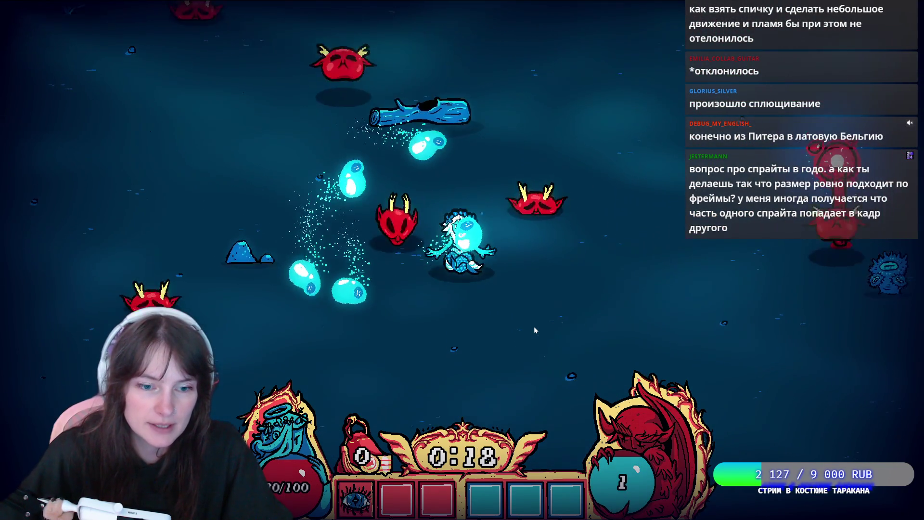
{"action": "key", "text": "w"}
{"action": "key", "text": "d"}
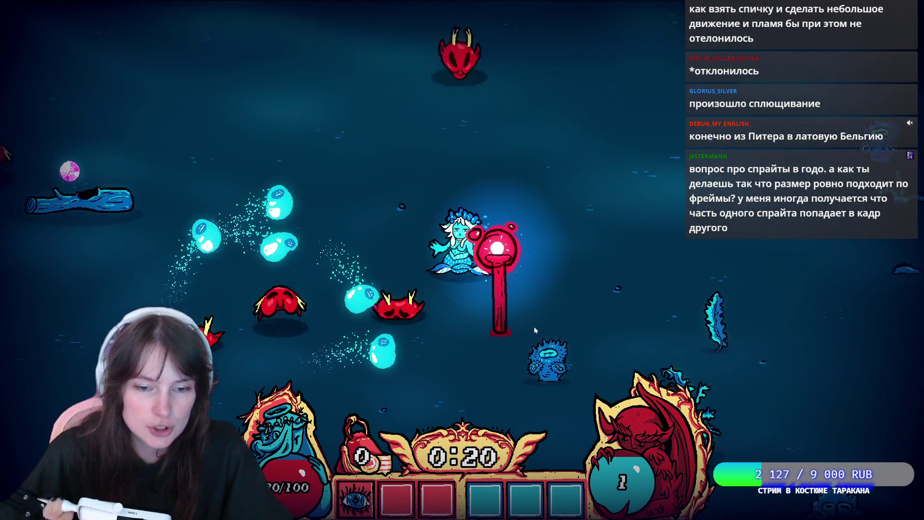
{"action": "key", "text": "a"}
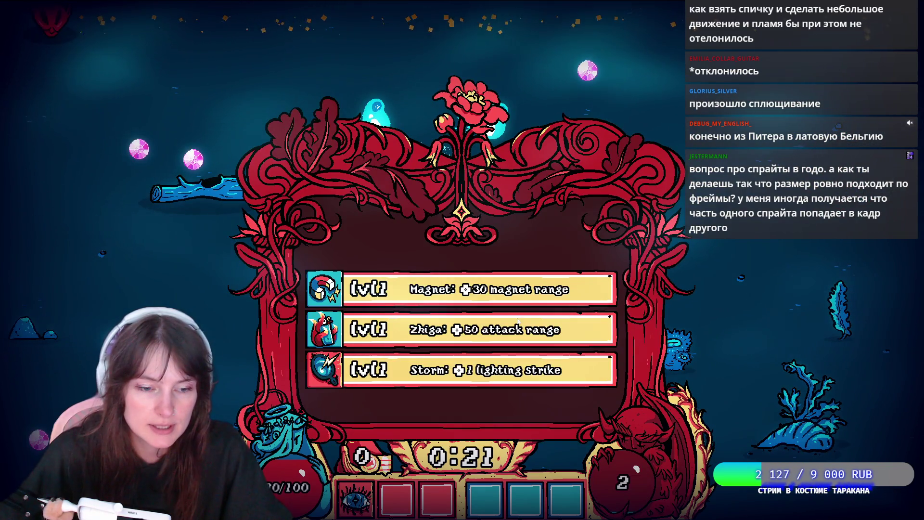
{"action": "left_click", "coordinate": [414, 291]}
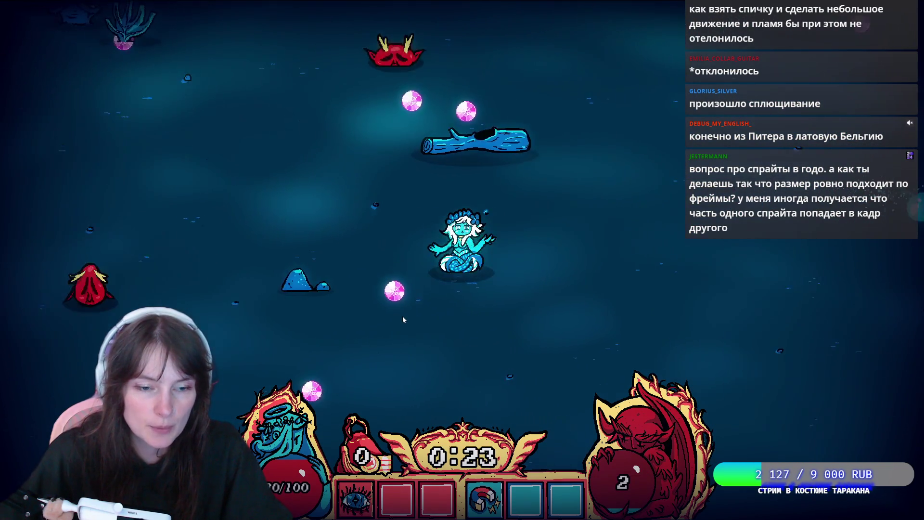
- Steer the mermaid across the arena and interact with the red pole
{"action": "key", "text": "d"}
{"action": "key", "text": "w"}
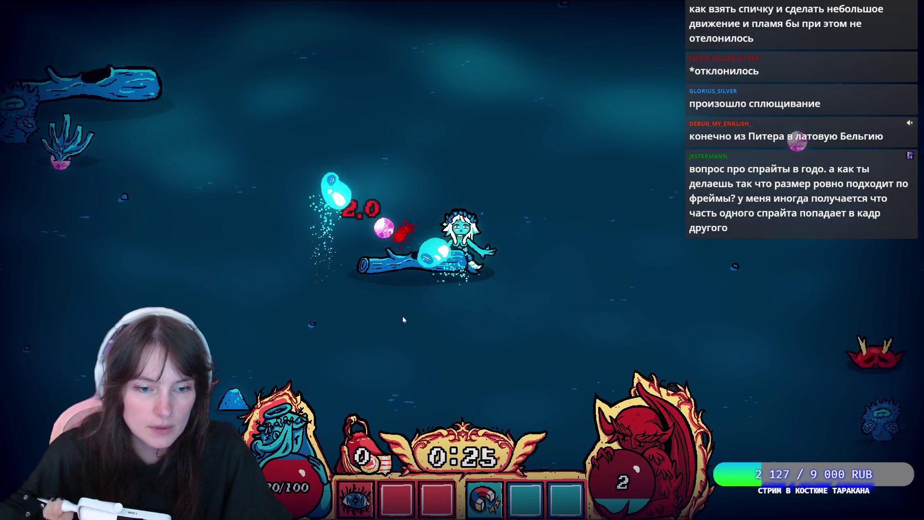
{"action": "key", "text": "w"}
{"action": "key", "text": "a"}
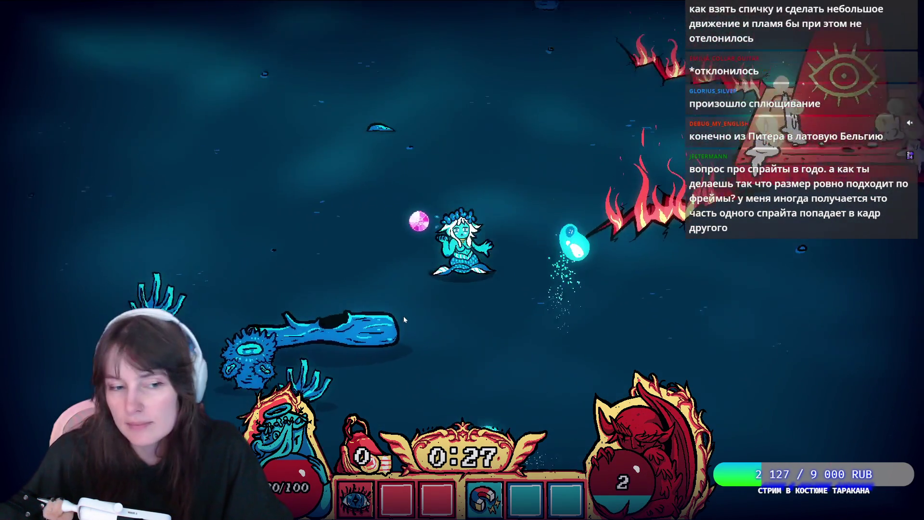
{"action": "key", "text": "s"}
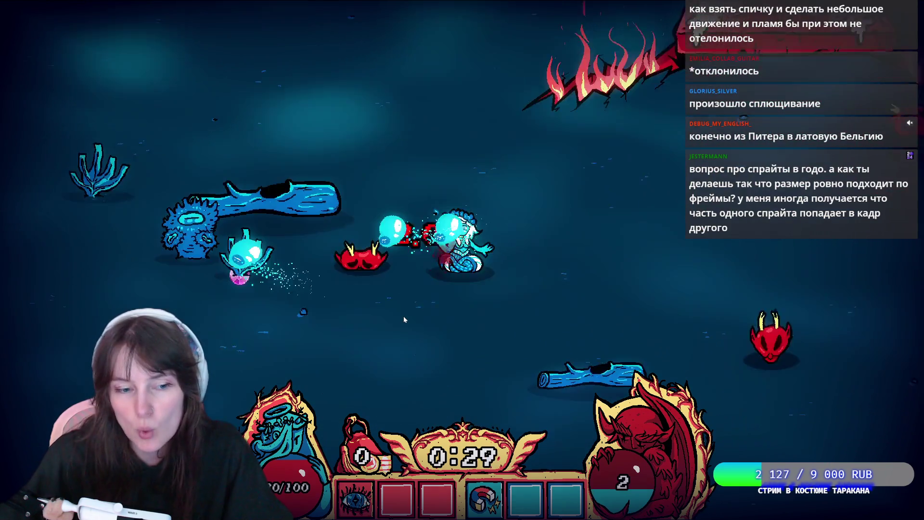
{"action": "key", "text": "a"}
{"action": "key", "text": "d"}
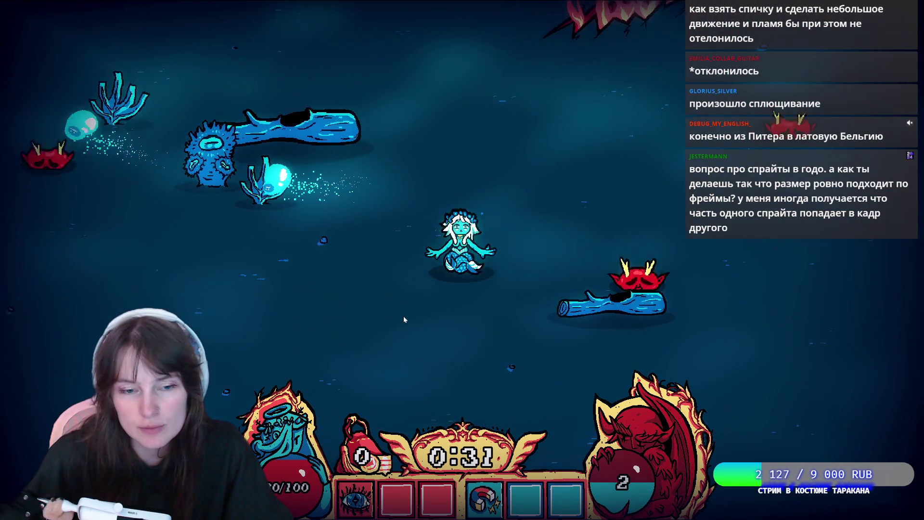
{"action": "key", "text": "d"}
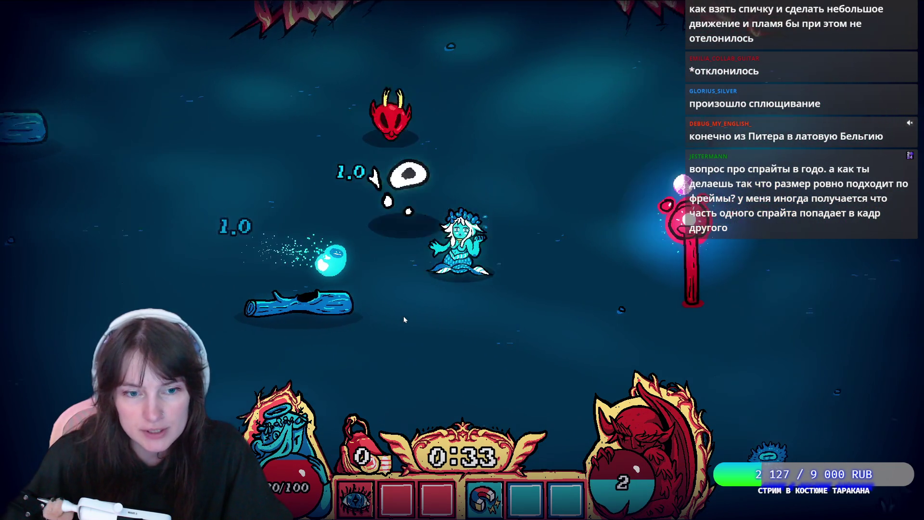
{"action": "key", "text": "d"}
{"action": "key", "text": "e"}
- Keep dodging around the altar, then choose the Storm upgrade
{"action": "key", "text": "w"}
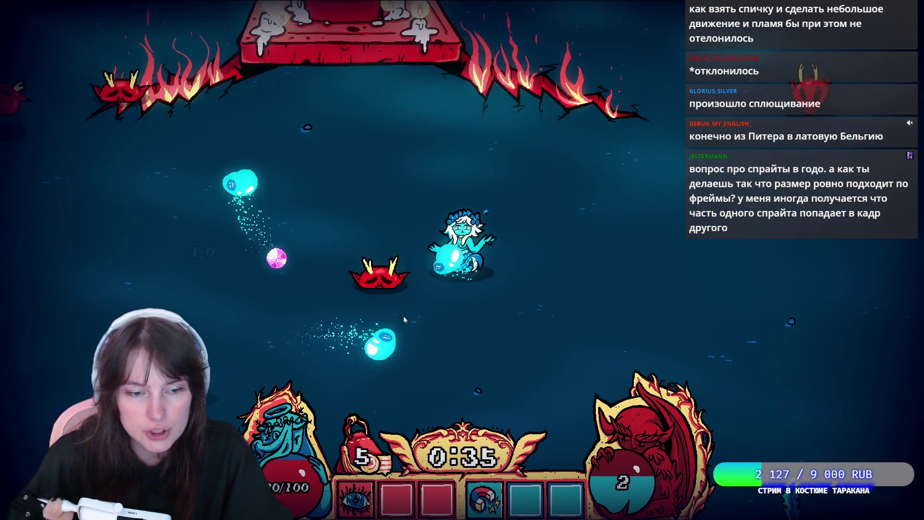
{"action": "key", "text": "a"}
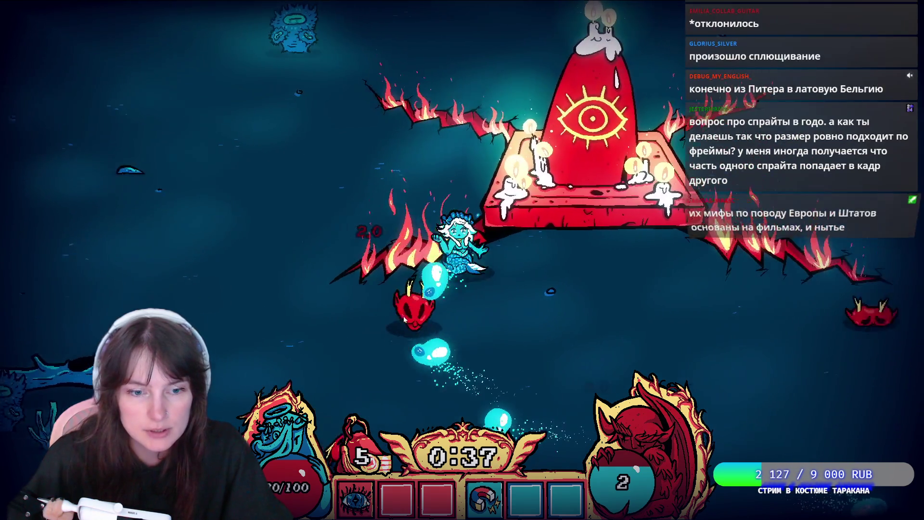
{"action": "key", "text": "s"}
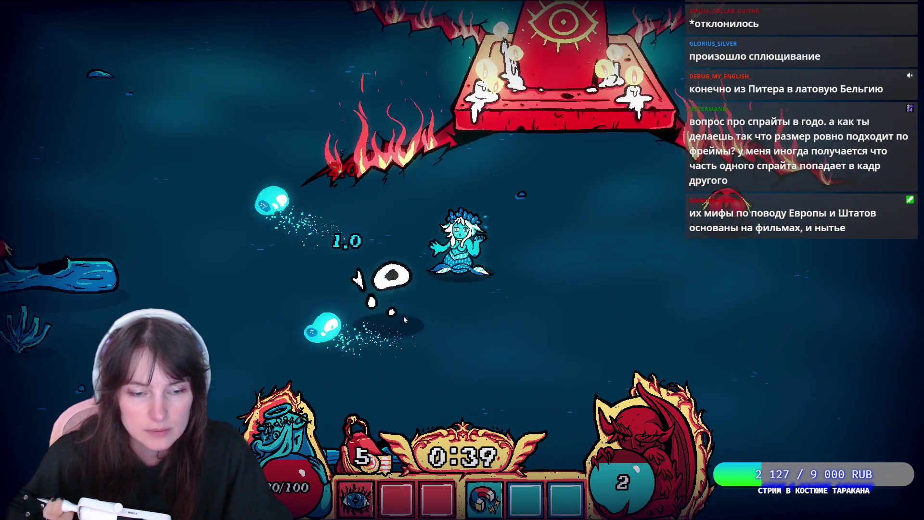
{"action": "key", "text": "w"}
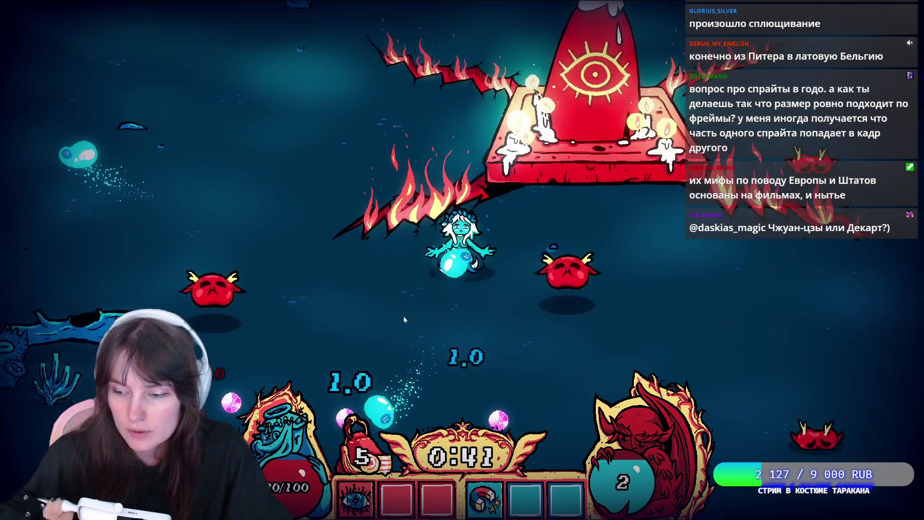
{"action": "key", "text": "d"}
{"action": "key", "text": "s"}
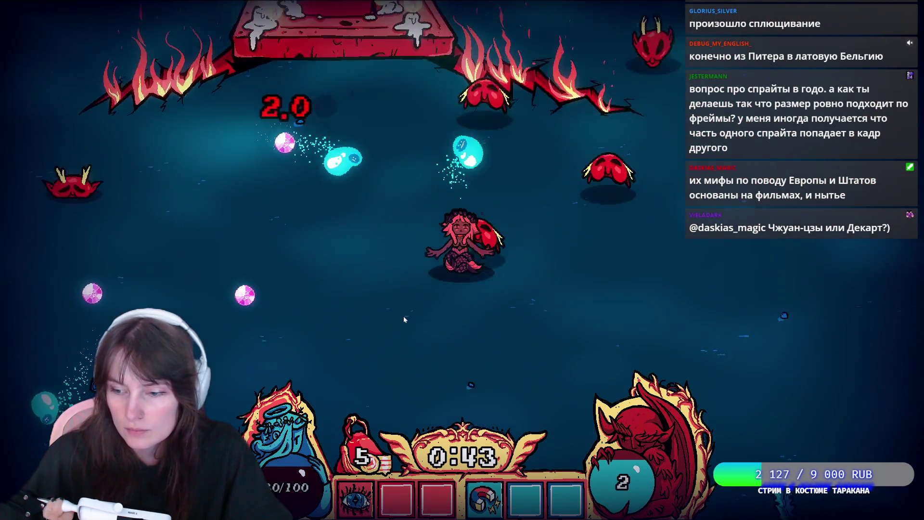
{"action": "key", "text": "a"}
{"action": "key", "text": "w"}
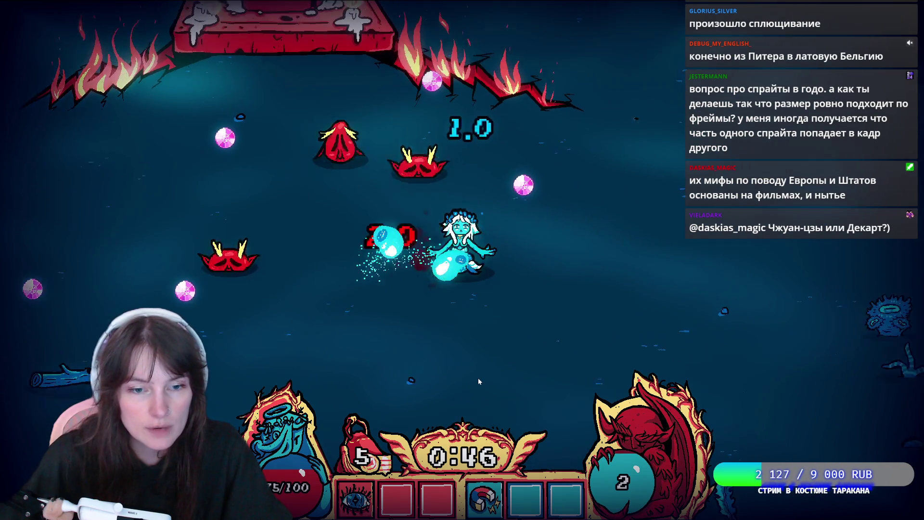
{"action": "key", "text": "d"}
{"action": "key", "text": "w"}
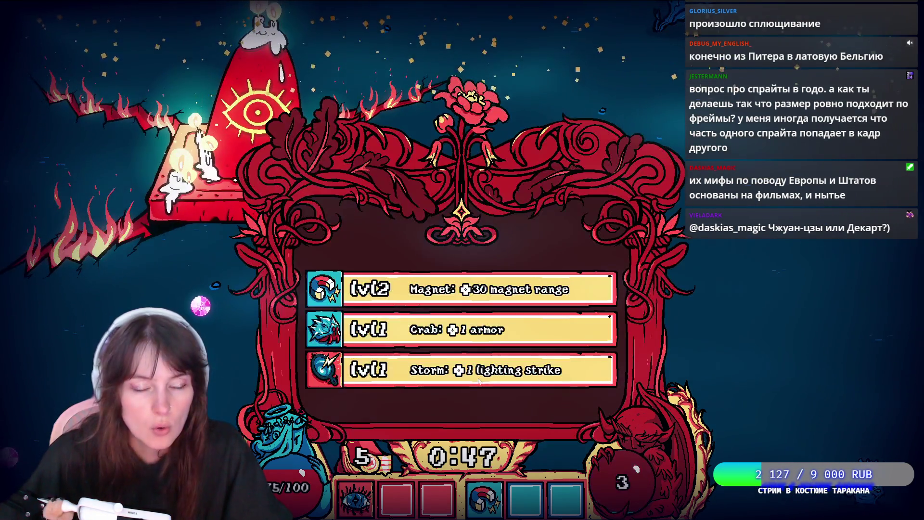
{"action": "left_click", "coordinate": [478, 377]}
- Play on with WASD movement until the next level-up, then choose the Eye upgrade
{"action": "key", "text": "a"}
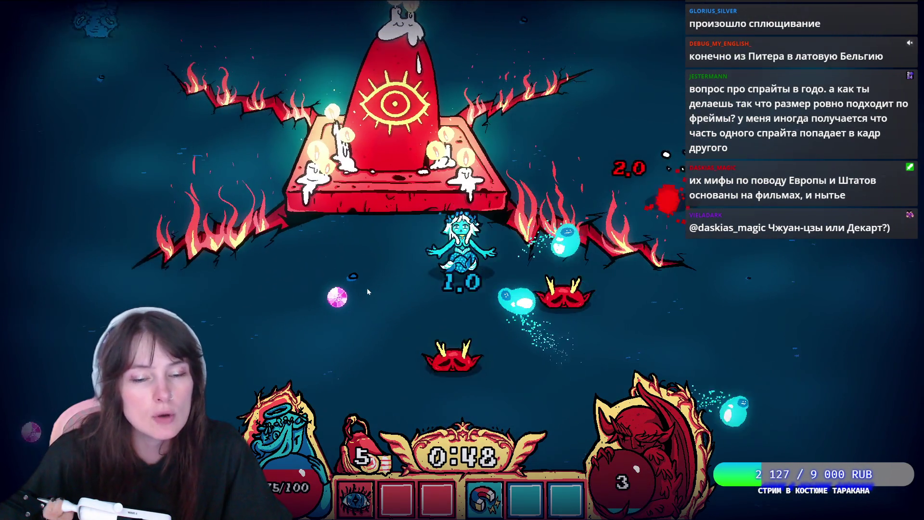
{"action": "key", "text": "s"}
{"action": "key", "text": "a"}
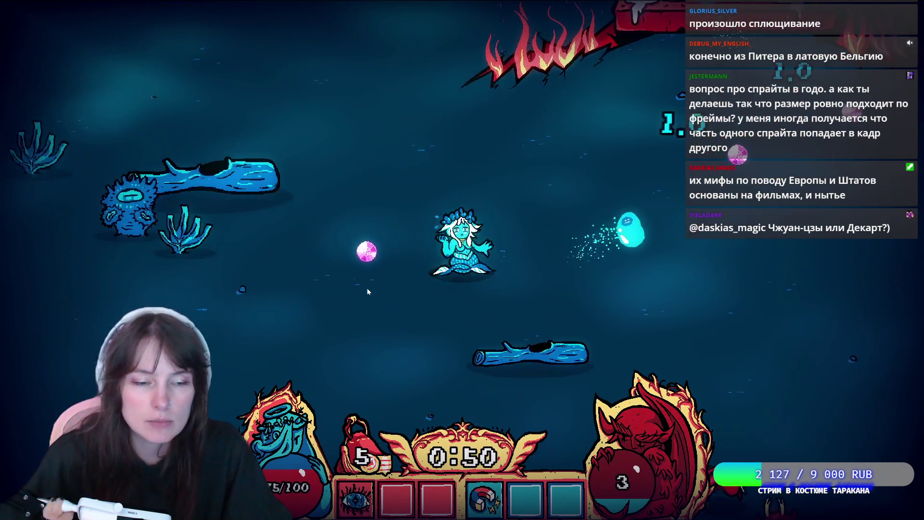
{"action": "key", "text": "d"}
{"action": "key", "text": "w"}
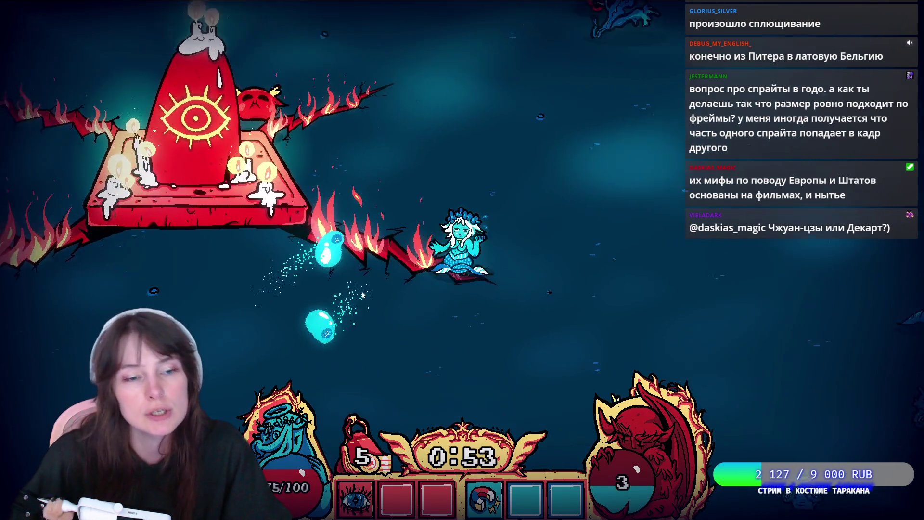
{"action": "key", "text": "s"}
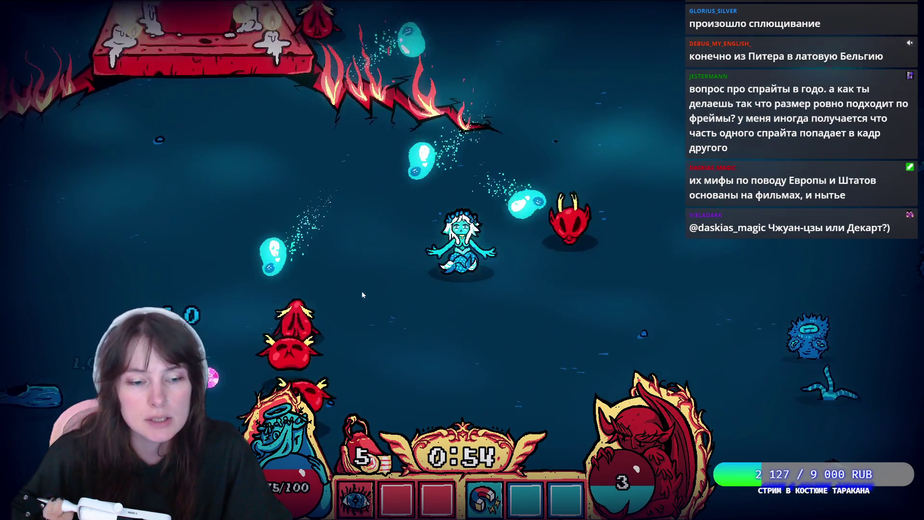
{"action": "key", "text": "s"}
{"action": "key", "text": "a"}
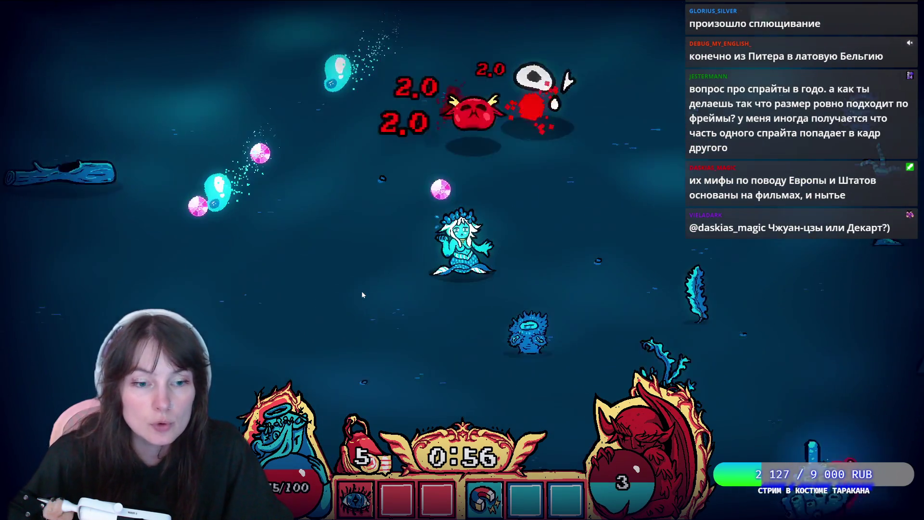
{"action": "key", "text": "d"}
{"action": "key", "text": "w"}
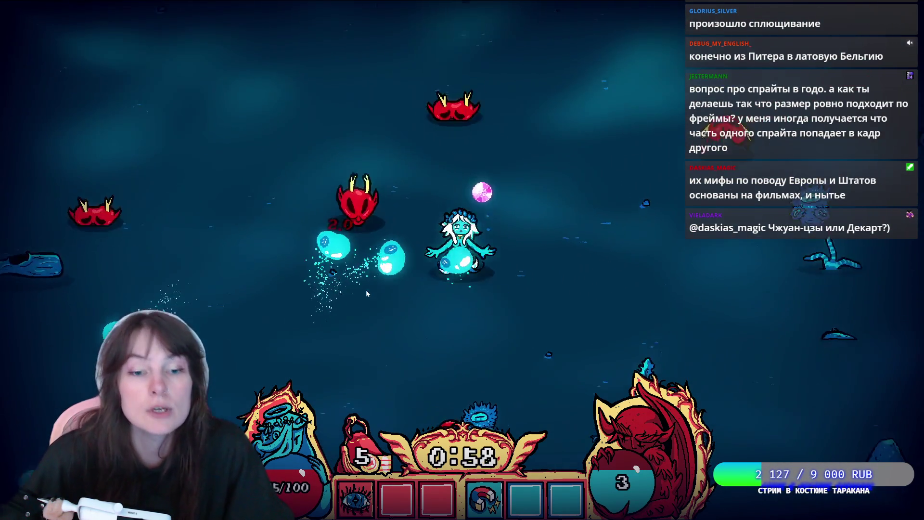
{"action": "key", "text": "w"}
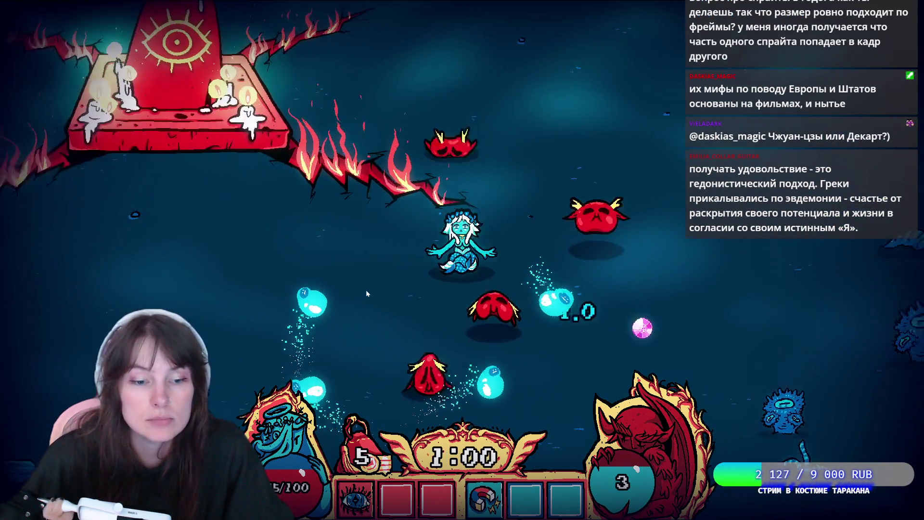
{"action": "key", "text": "a"}
{"action": "key", "text": "s"}
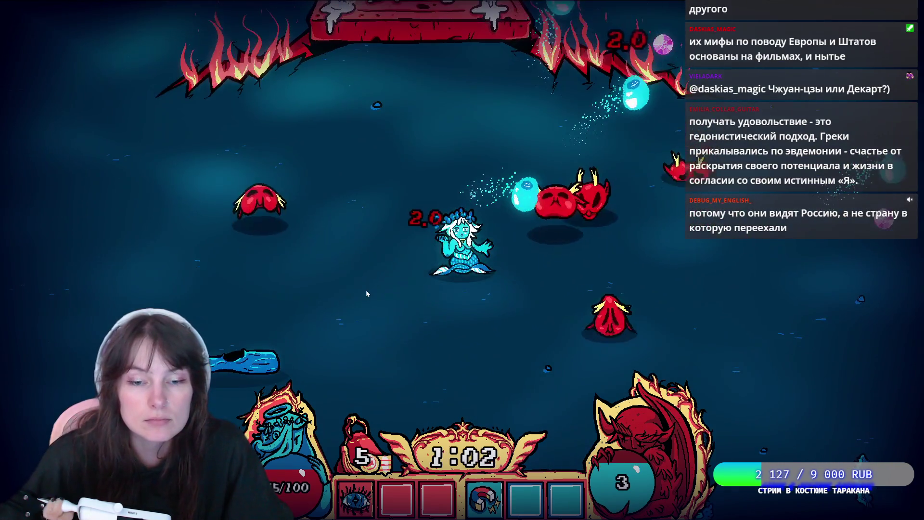
{"action": "key", "text": "w"}
{"action": "key", "text": "d"}
{"action": "key", "text": "s"}
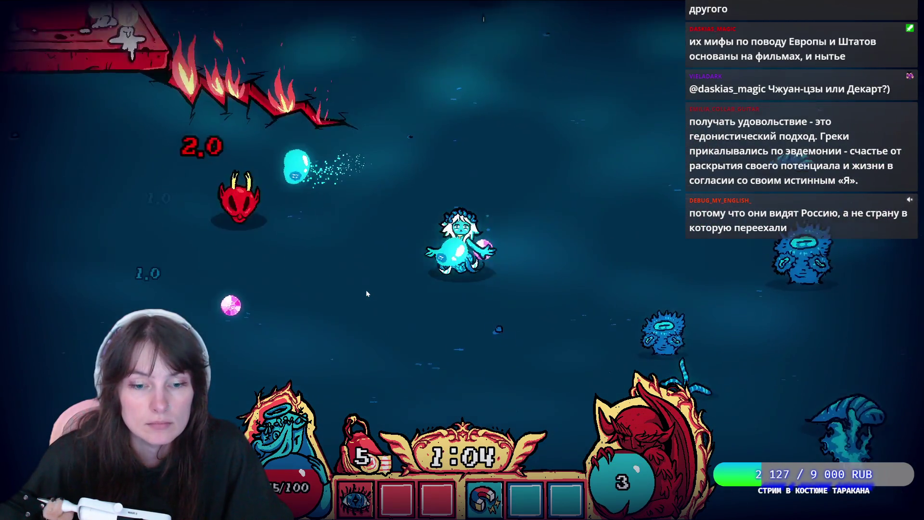
{"action": "key", "text": "a"}
{"action": "key", "text": "s"}
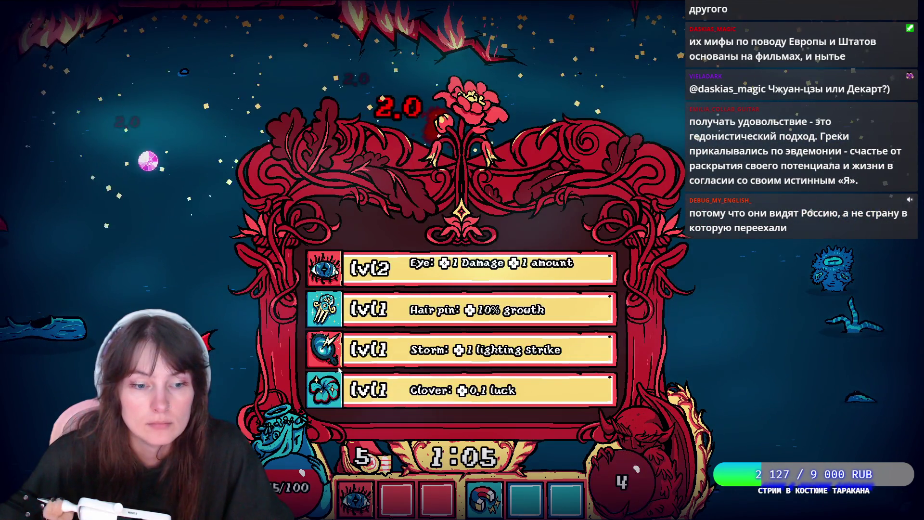
{"action": "left_click", "coordinate": [398, 264]}
- Steer the mermaid around collecting gems, then pick Storm at the level-up
{"action": "key", "text": "w"}
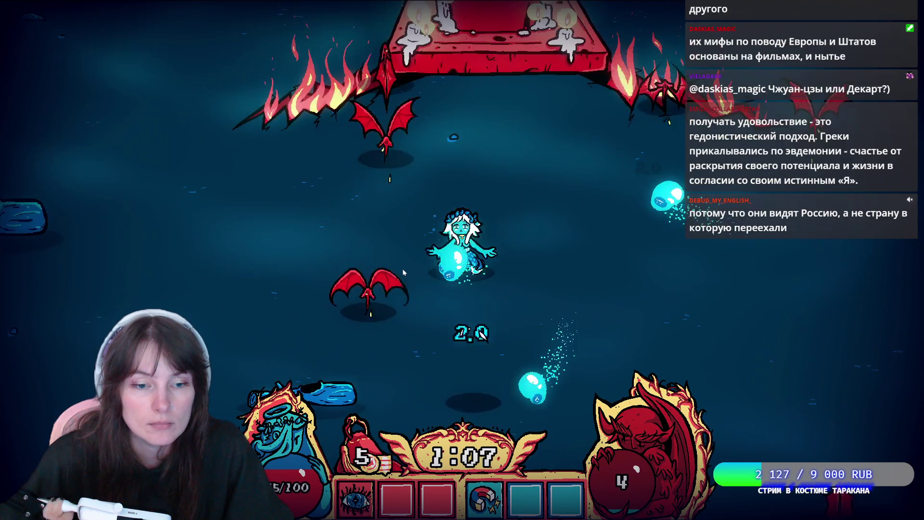
{"action": "key", "text": "s"}
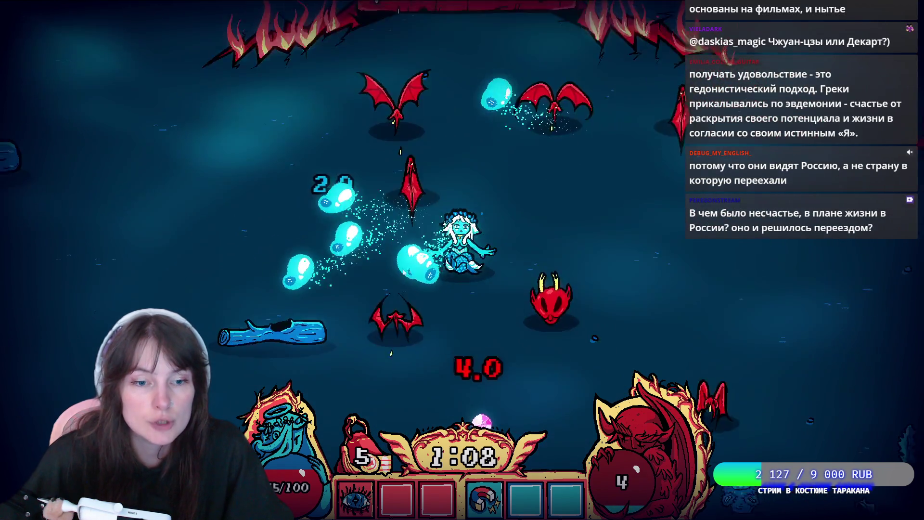
{"action": "key", "text": "s"}
{"action": "key", "text": "d"}
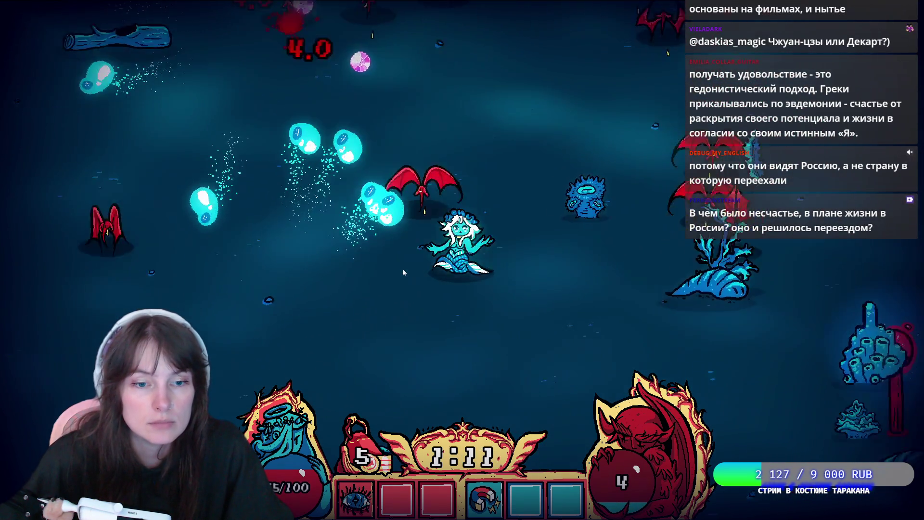
{"action": "key", "text": "s"}
{"action": "key", "text": "d"}
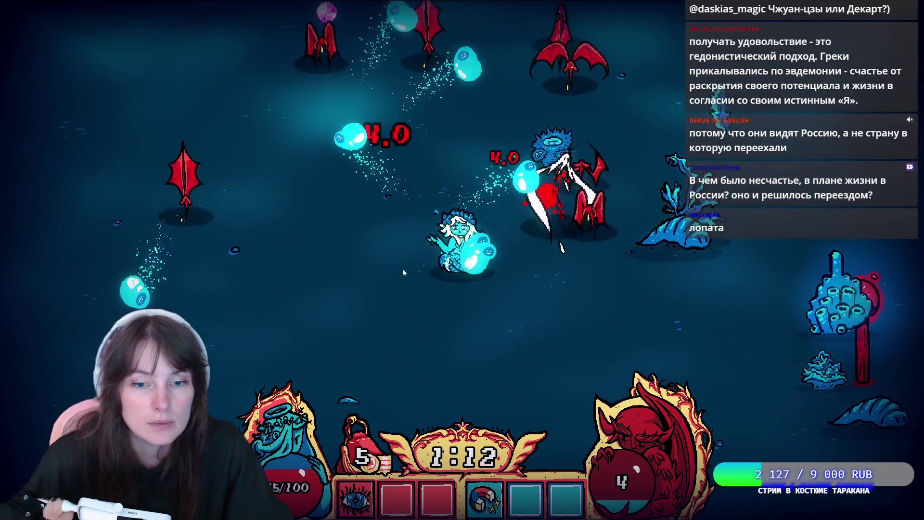
{"action": "key", "text": "d"}
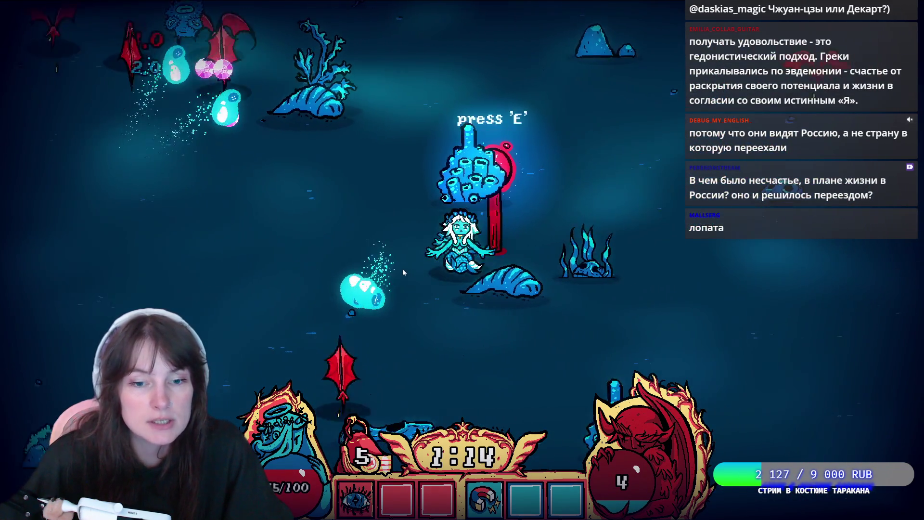
{"action": "key", "text": "w"}
{"action": "key", "text": "a"}
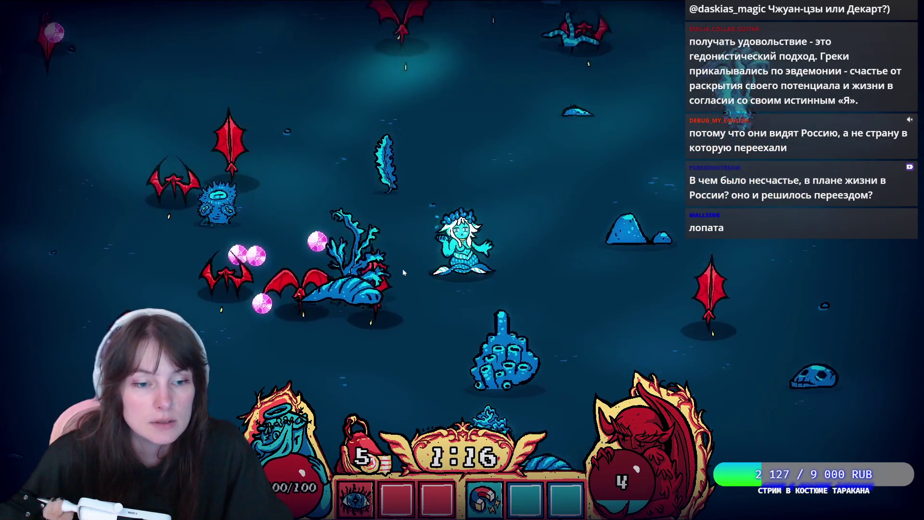
{"action": "key", "text": "s"}
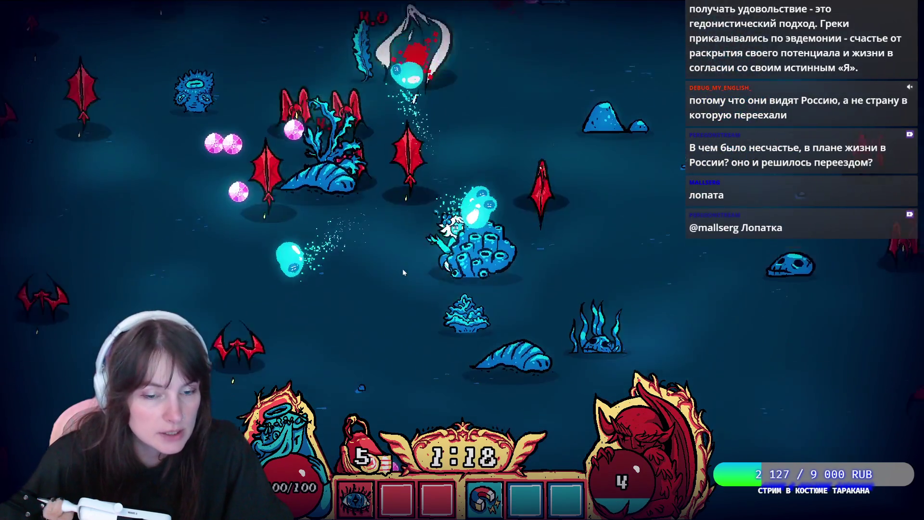
{"action": "key", "text": "w"}
{"action": "key", "text": "d"}
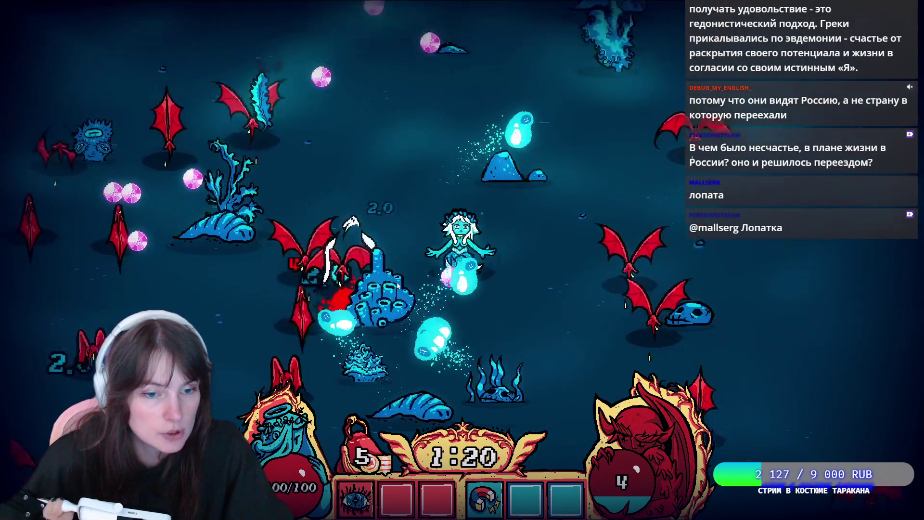
{"action": "key", "text": "w"}
{"action": "key", "text": "a"}
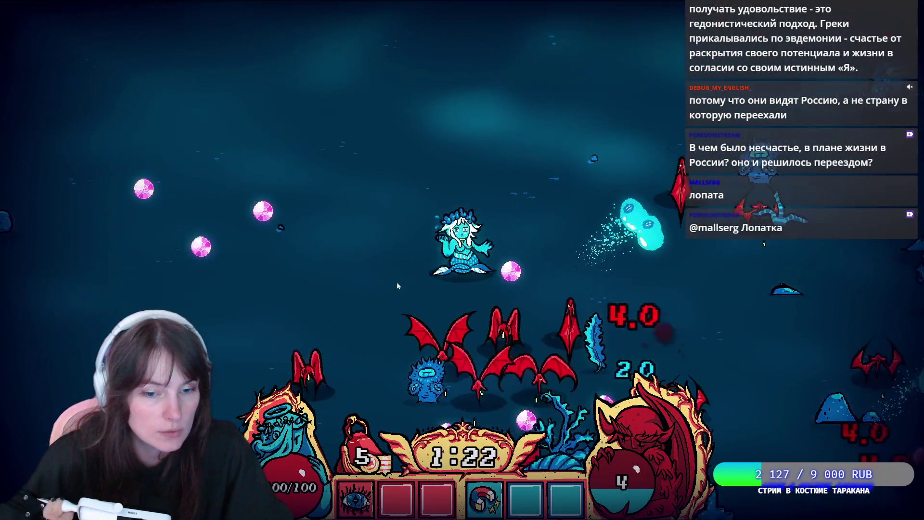
{"action": "key", "text": "a"}
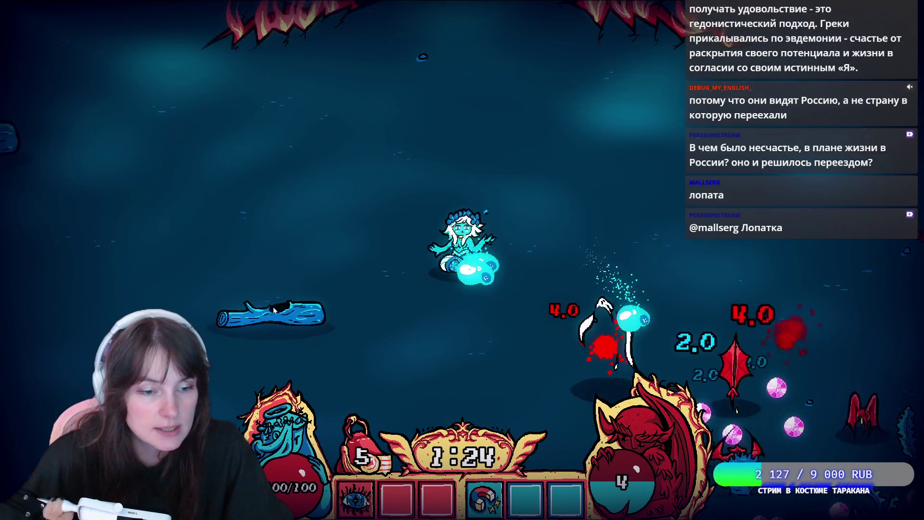
{"action": "key", "text": "s"}
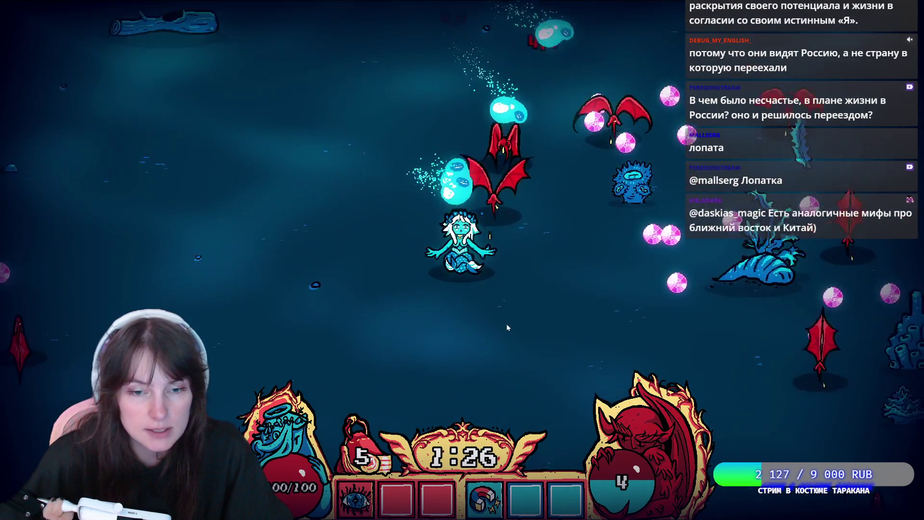
{"action": "key", "text": "s"}
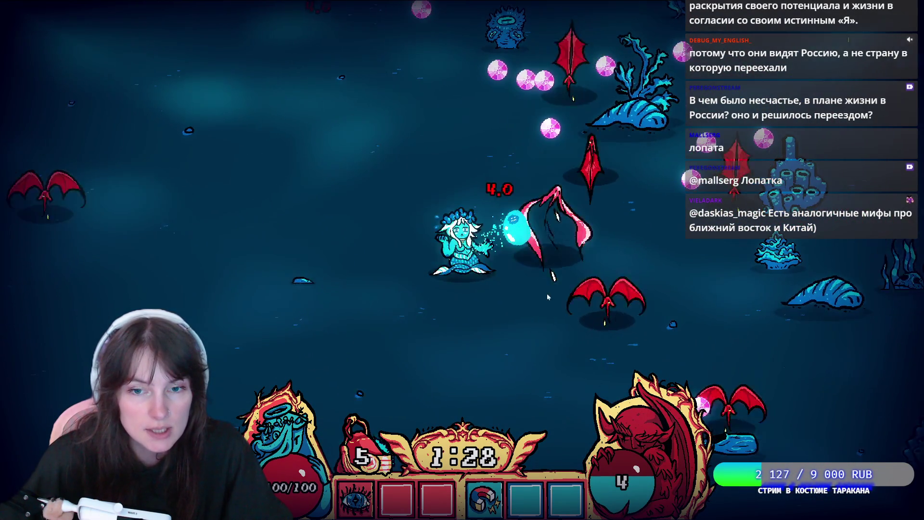
{"action": "key", "text": "w"}
{"action": "key", "text": "d"}
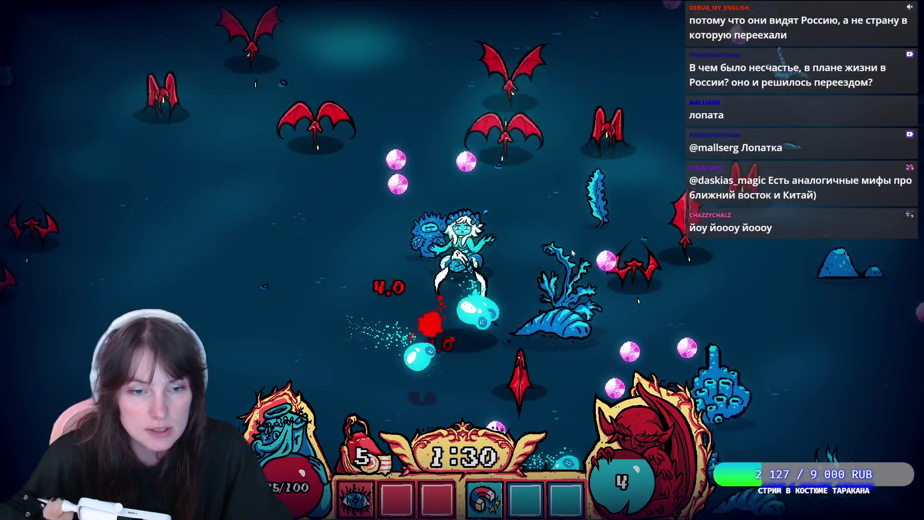
{"action": "key", "text": "s"}
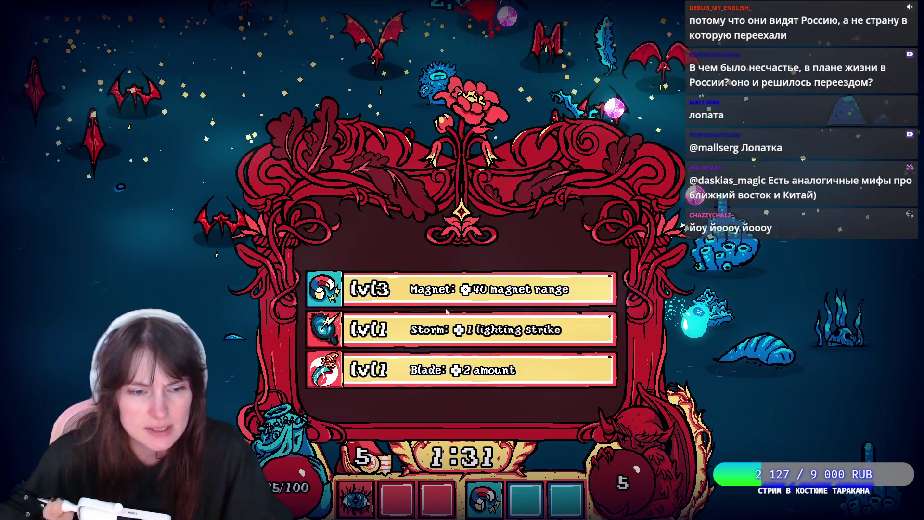
{"action": "left_click", "coordinate": [462, 320]}
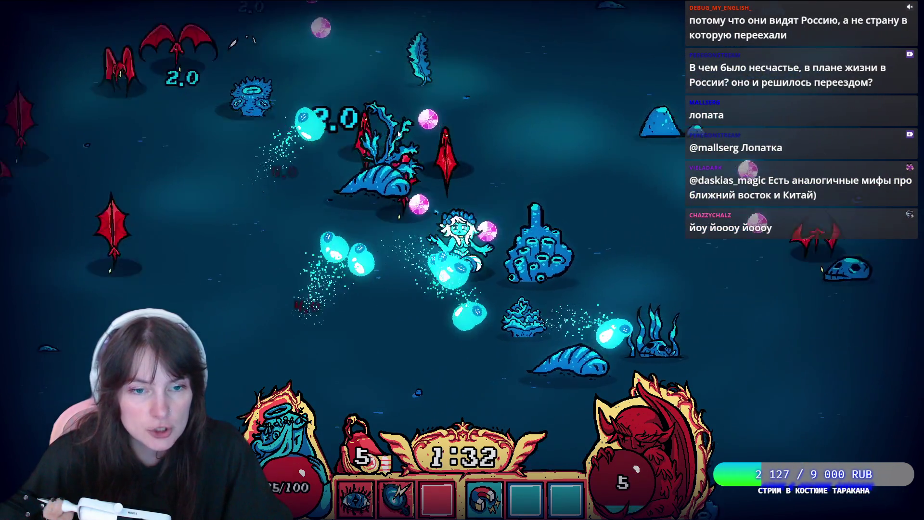
- Keep dodging enemies until the next level-up and pick the Eye upgrade
{"action": "key", "text": "w"}
{"action": "key", "text": "a"}
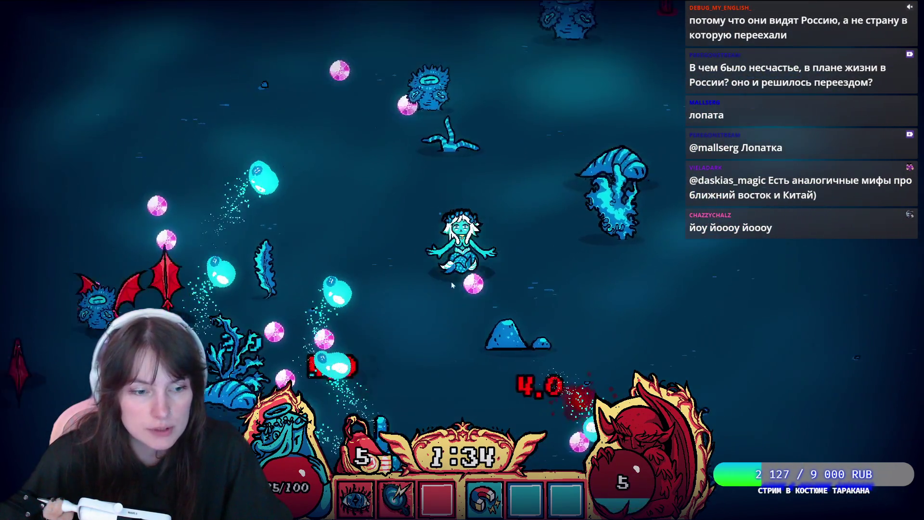
{"action": "key", "text": "w"}
{"action": "key", "text": "d"}
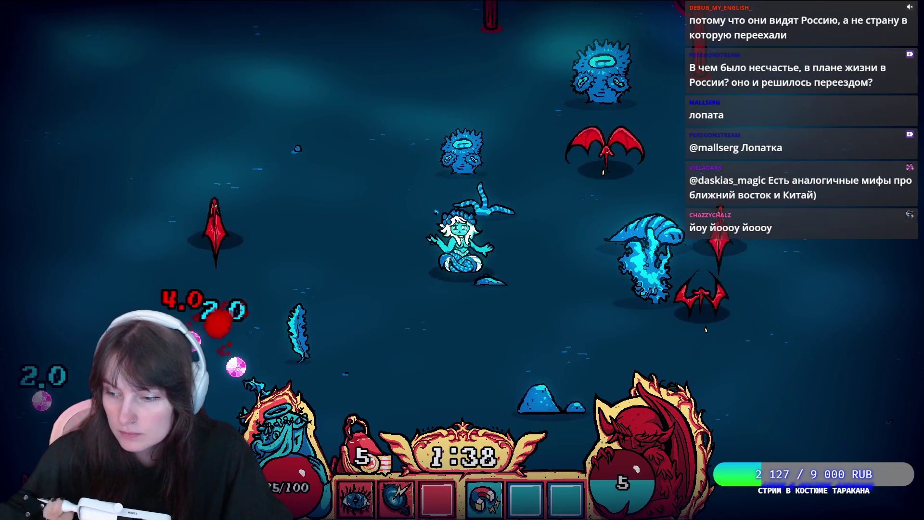
{"action": "key", "text": "s"}
{"action": "key", "text": "a"}
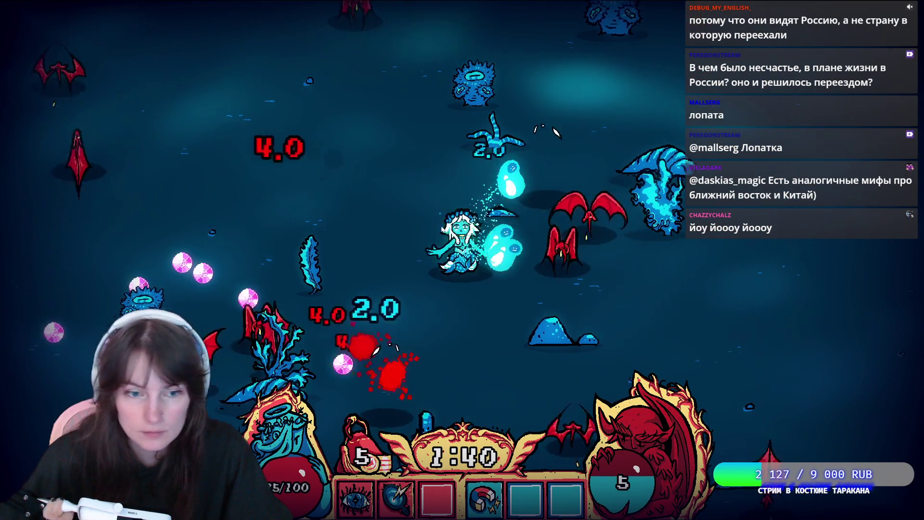
{"action": "key", "text": "w"}
{"action": "key", "text": "d"}
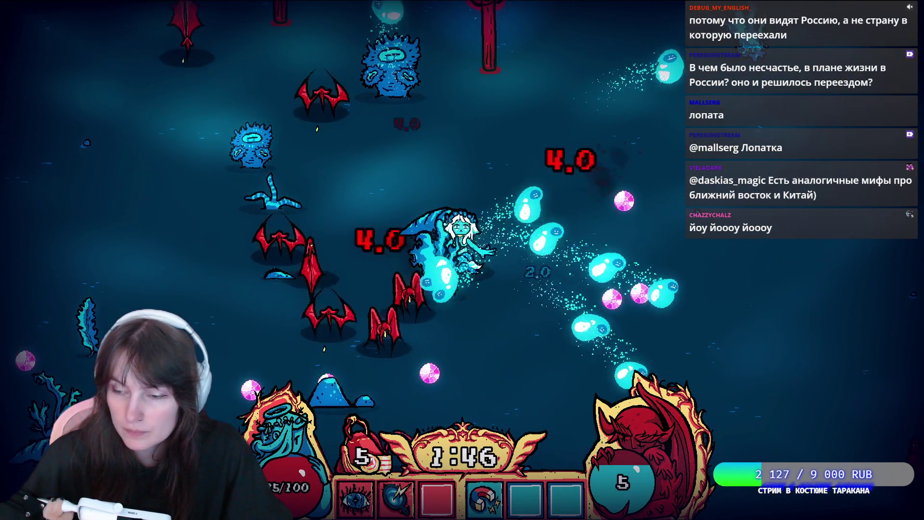
{"action": "key", "text": "d"}
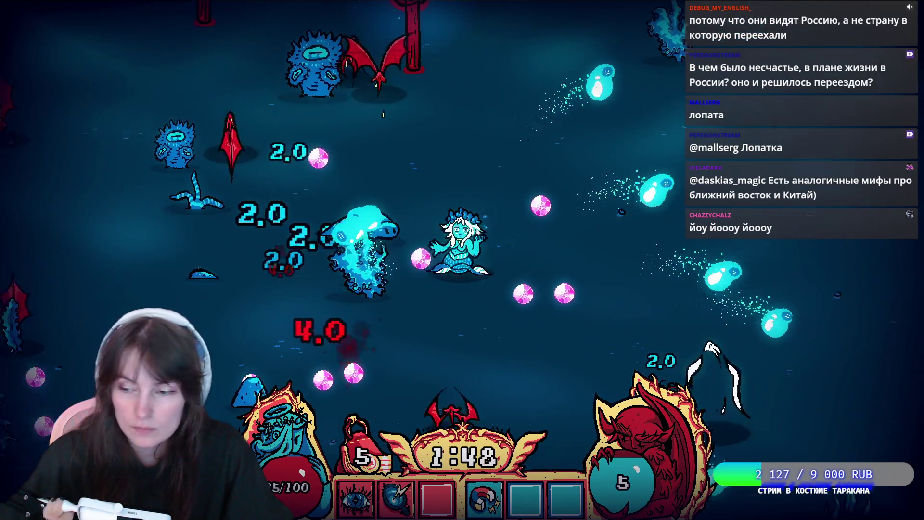
{"action": "key", "text": "s"}
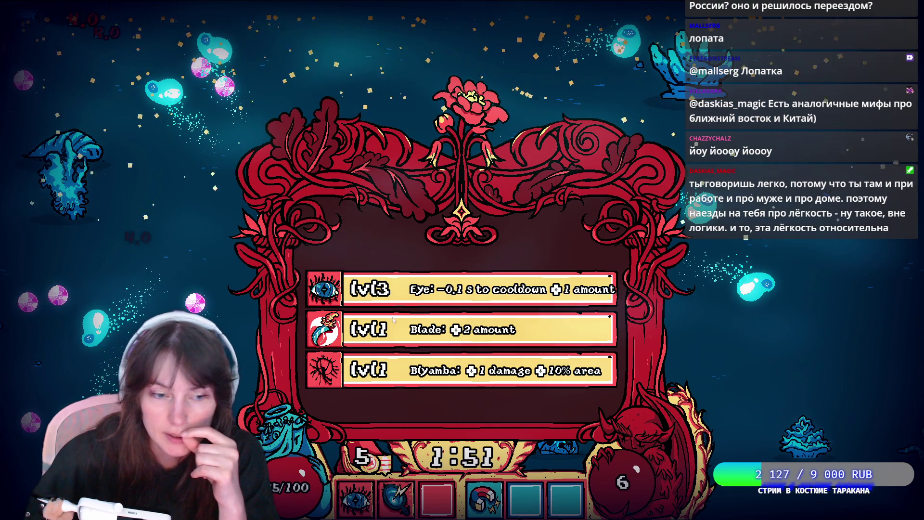
{"action": "left_click", "coordinate": [384, 288]}
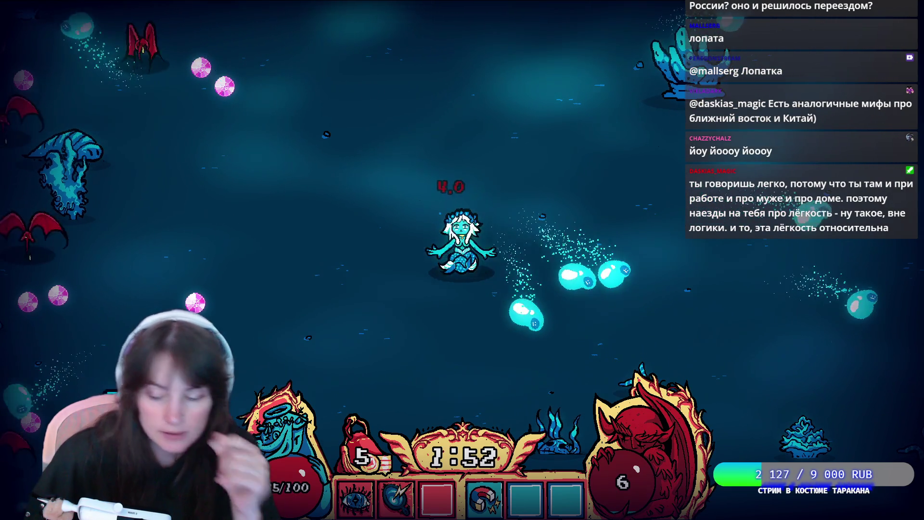
- Steer the mermaid up to the red totem and past it to the right
{"action": "key", "text": "a"}
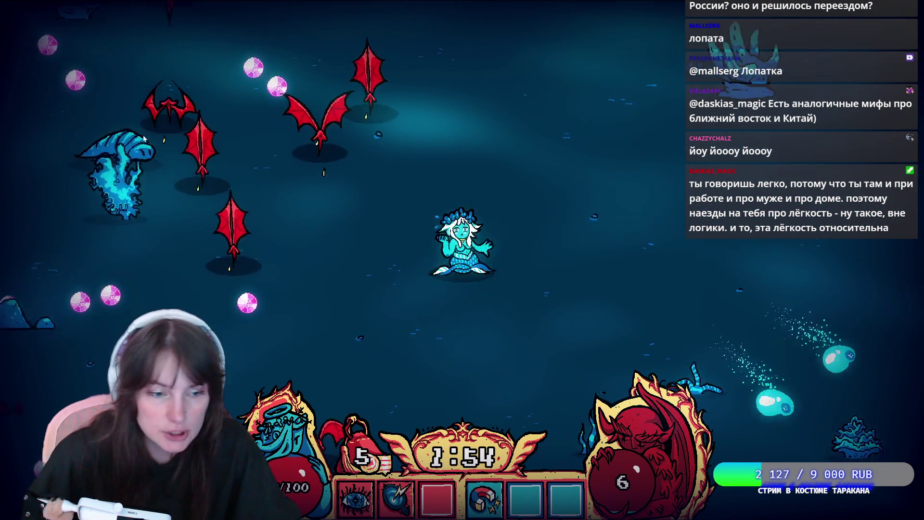
{"action": "key", "text": "a"}
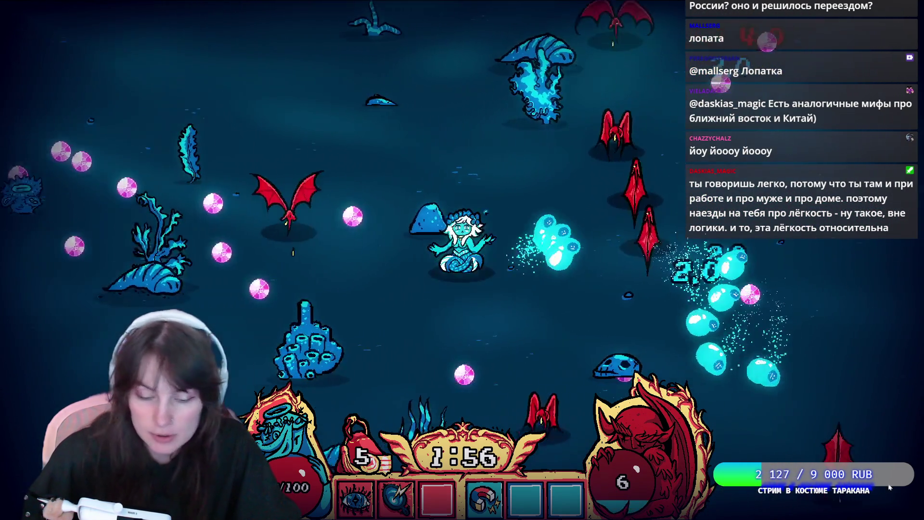
{"action": "key", "text": "w"}
{"action": "key", "text": "a"}
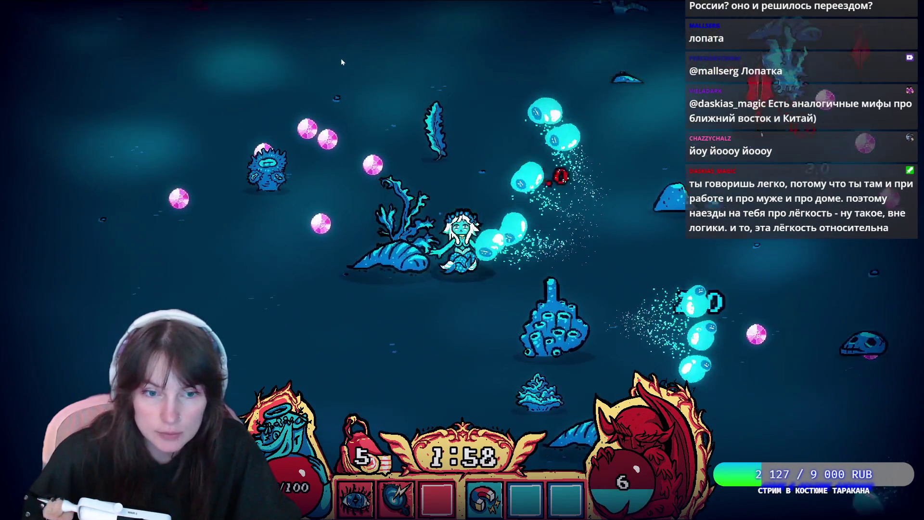
{"action": "key", "text": "w"}
{"action": "key", "text": "a"}
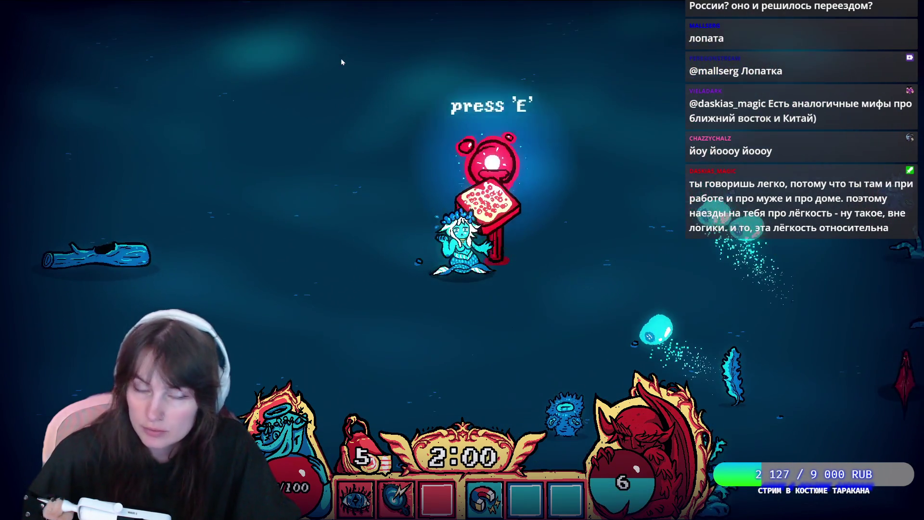
{"action": "key", "text": "s"}
{"action": "key", "text": "w"}
{"action": "key", "text": "d"}
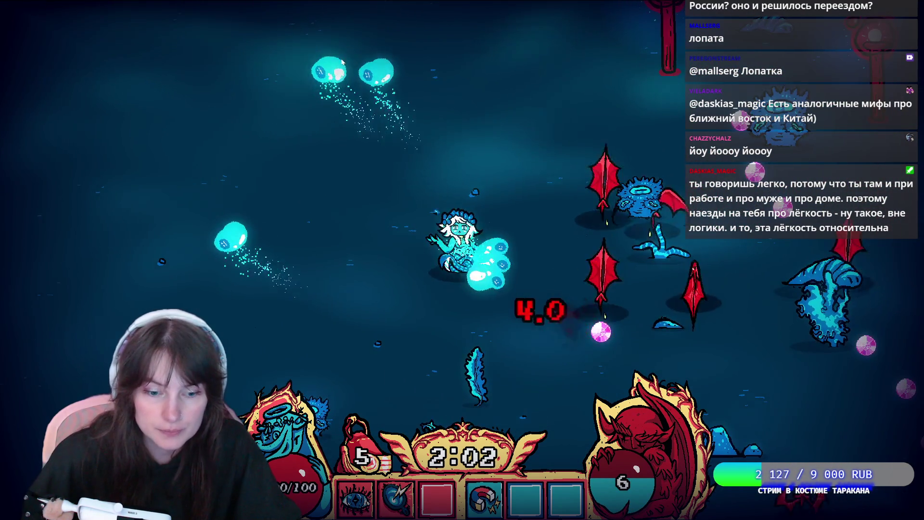
{"action": "key", "text": "d"}
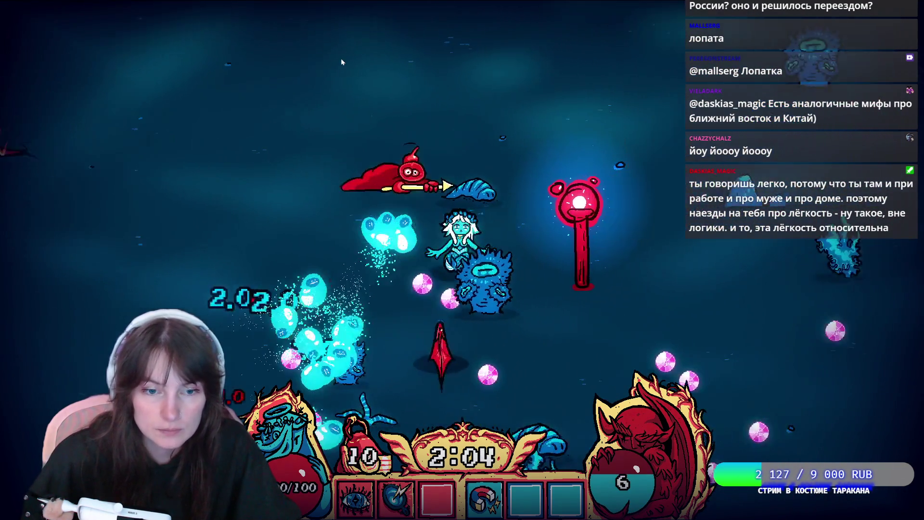
{"action": "key", "text": "s"}
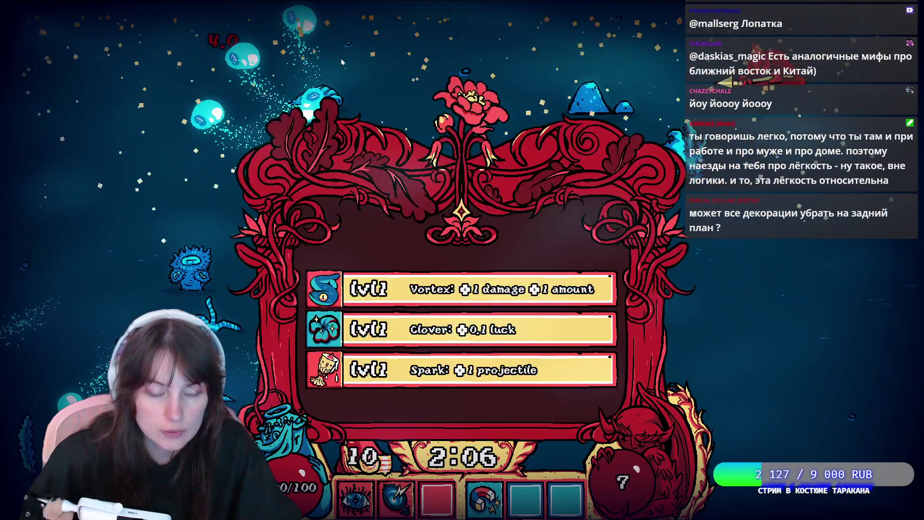
- Take the Spark upgrade and steer the mermaid left, up, right and down across the map
{"action": "left_click", "coordinate": [469, 366]}
{"action": "key", "text": "a"}
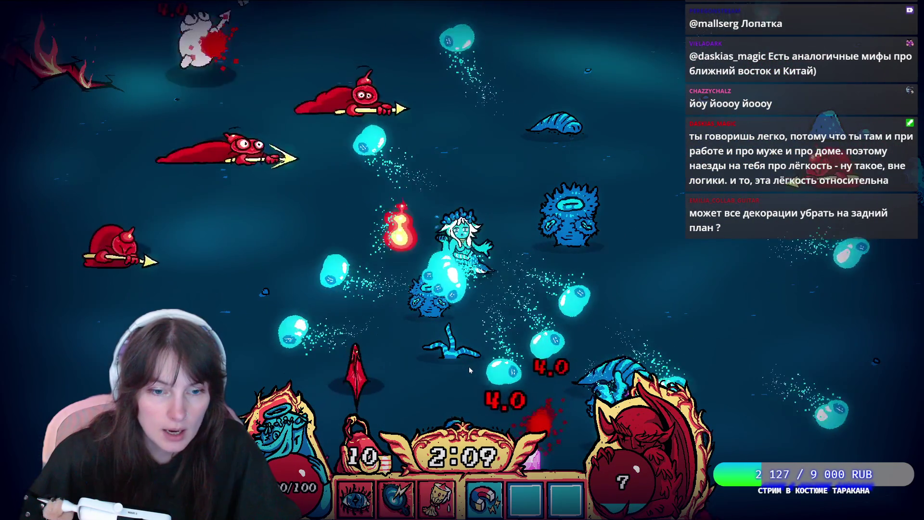
{"action": "key", "text": "w"}
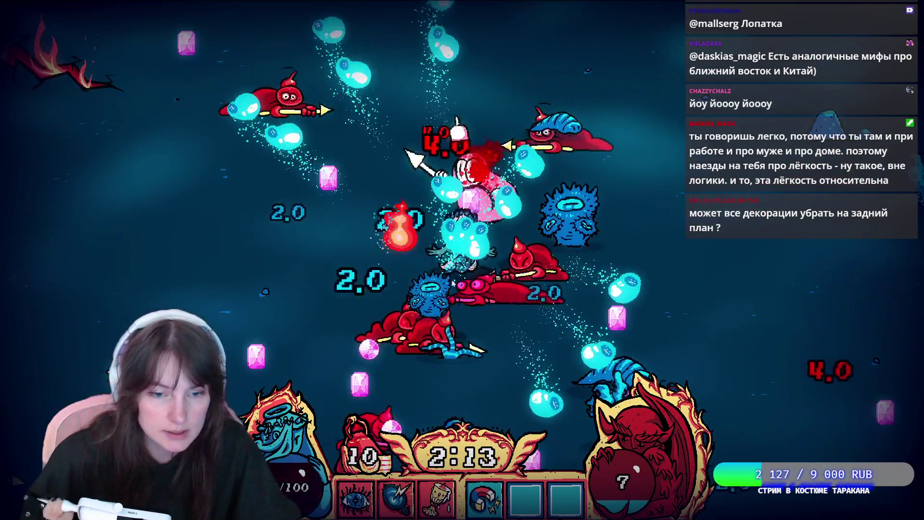
{"action": "key", "text": "d"}
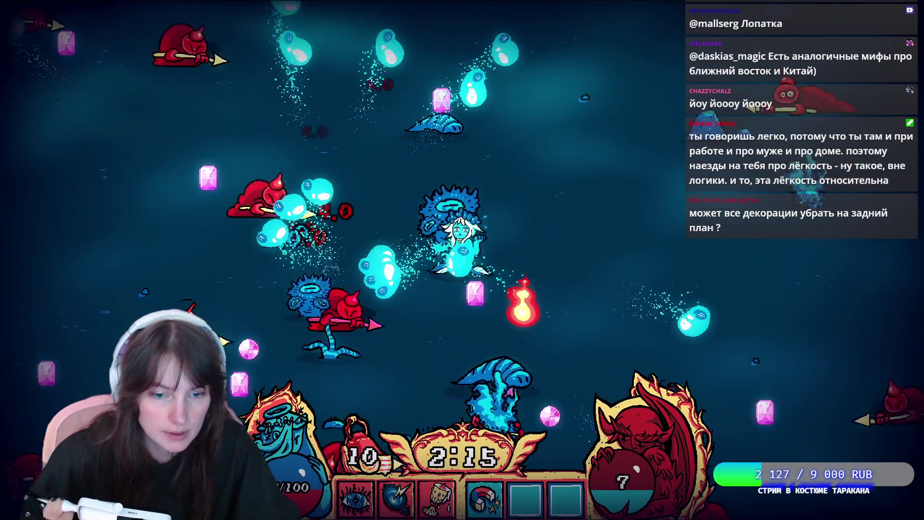
{"action": "key", "text": "a"}
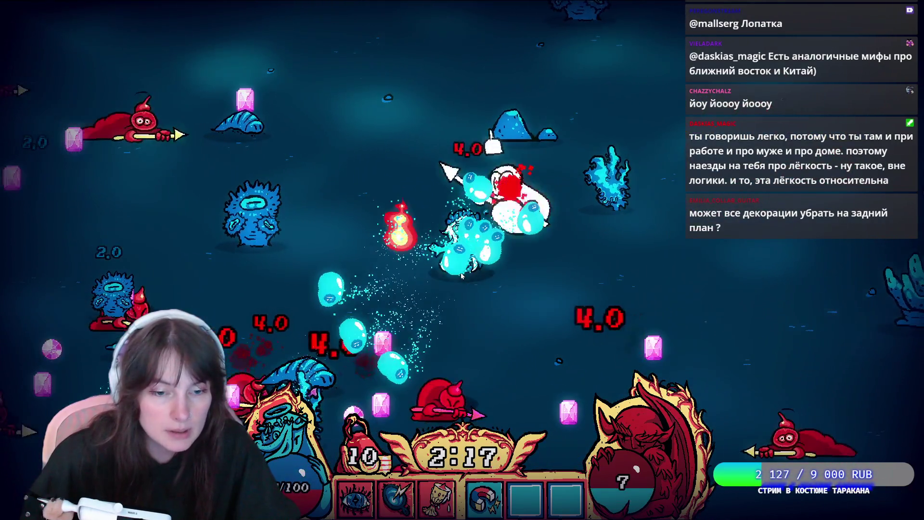
{"action": "key", "text": "d"}
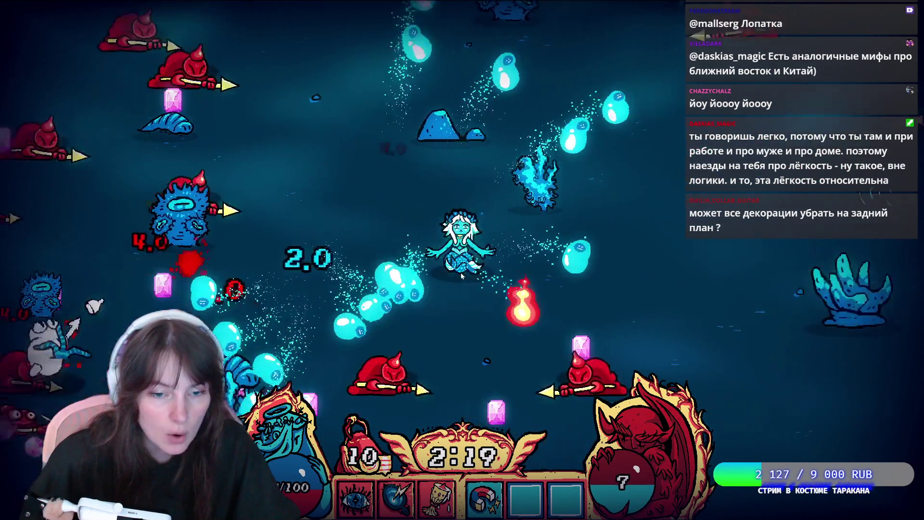
{"action": "key", "text": "s"}
{"action": "key", "text": "s"}
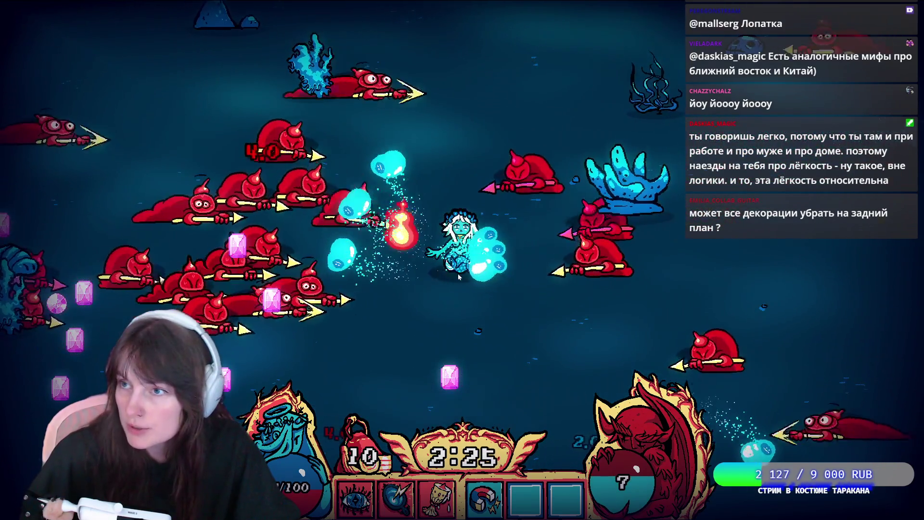
{"action": "key", "text": "s"}
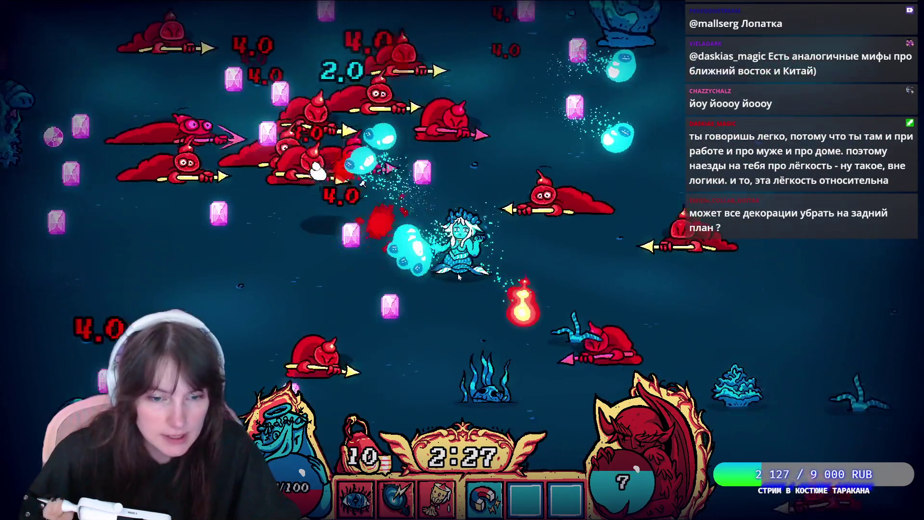
{"action": "key", "text": "s"}
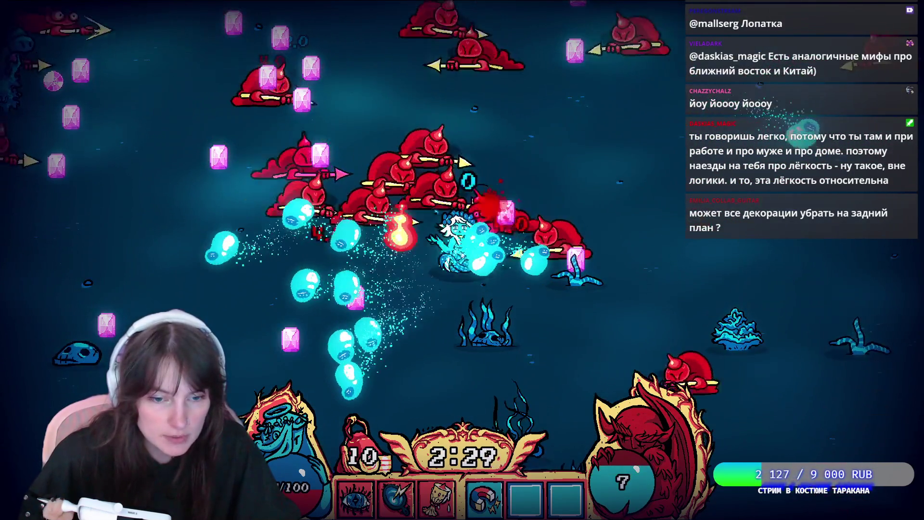
- Keep dodging left-down, up-left and right-down, then choose the next level-up upgrade
{"action": "key", "text": "a"}
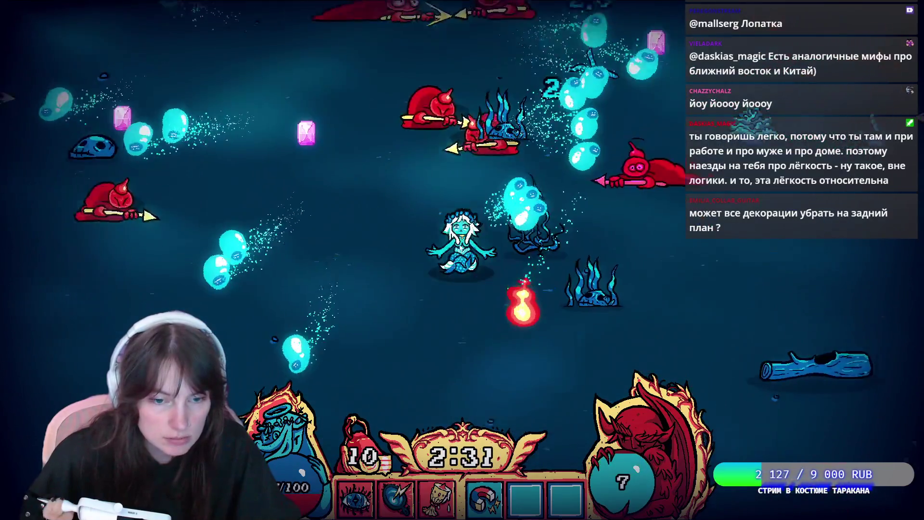
{"action": "key", "text": "a"}
{"action": "key", "text": "s"}
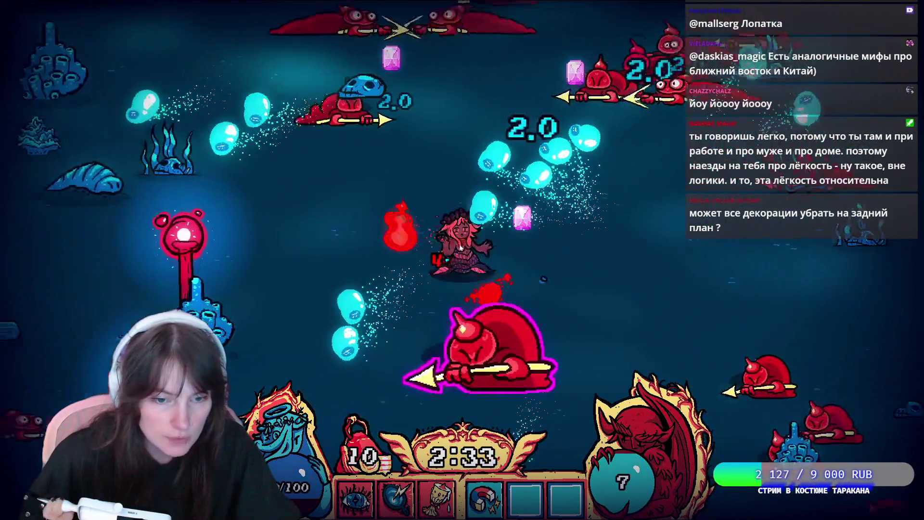
{"action": "key", "text": "a"}
{"action": "key", "text": "s"}
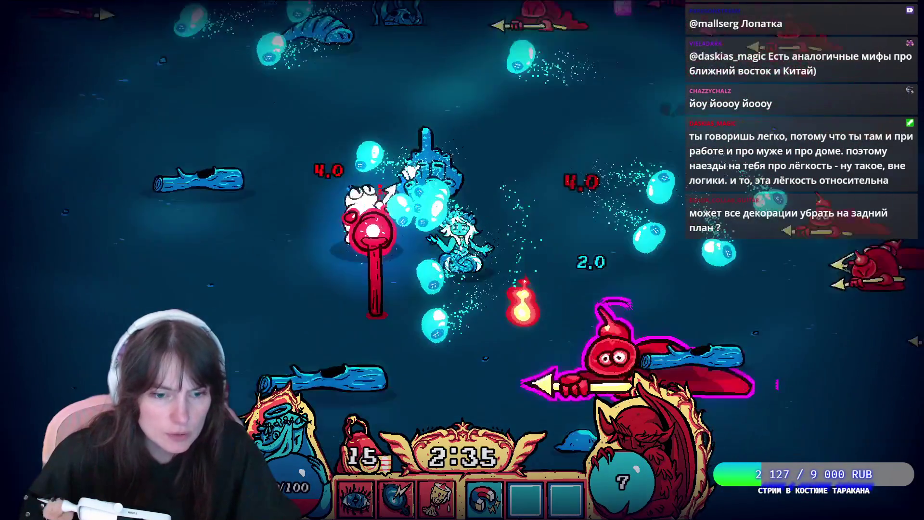
{"action": "key", "text": "w"}
{"action": "key", "text": "a"}
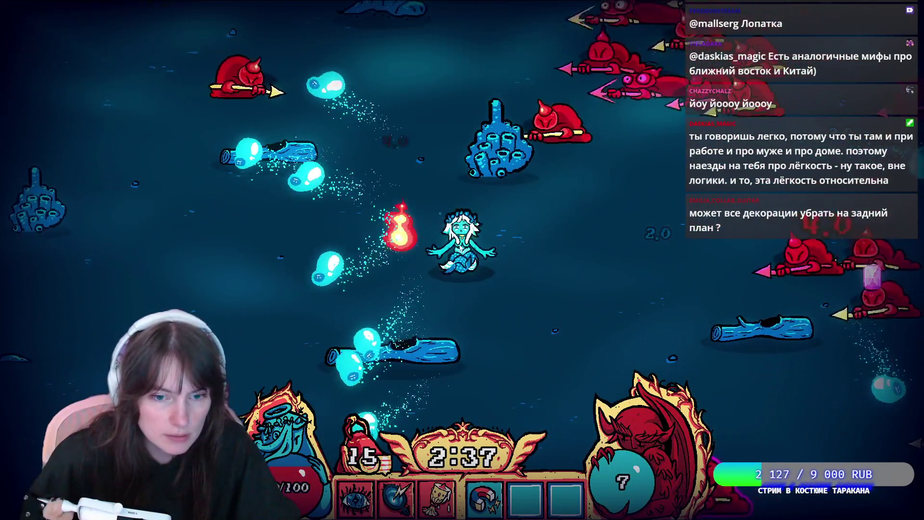
{"action": "key", "text": "w"}
{"action": "key", "text": "a"}
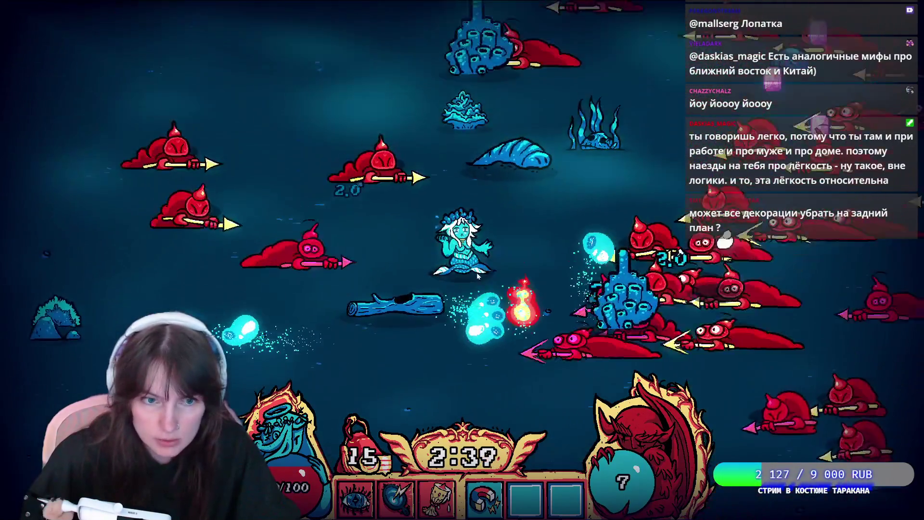
{"action": "key", "text": "d"}
{"action": "key", "text": "s"}
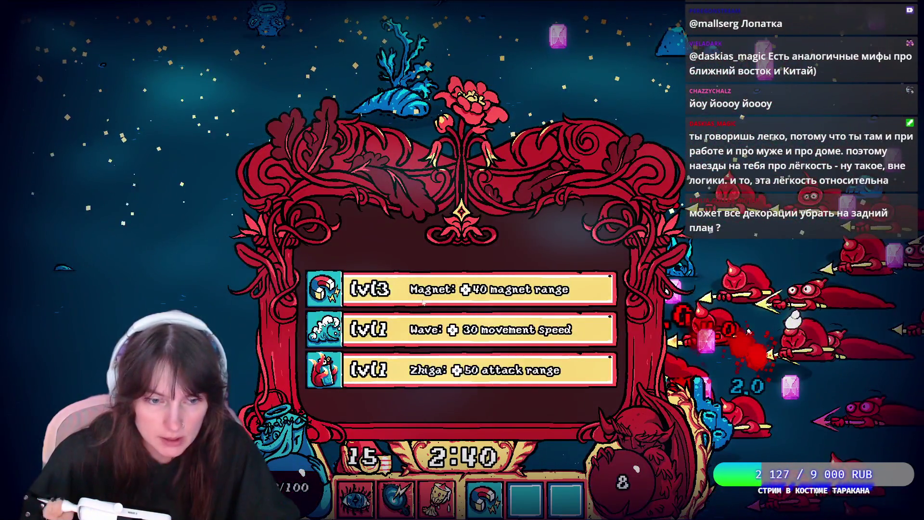
{"action": "left_click", "coordinate": [423, 302]}
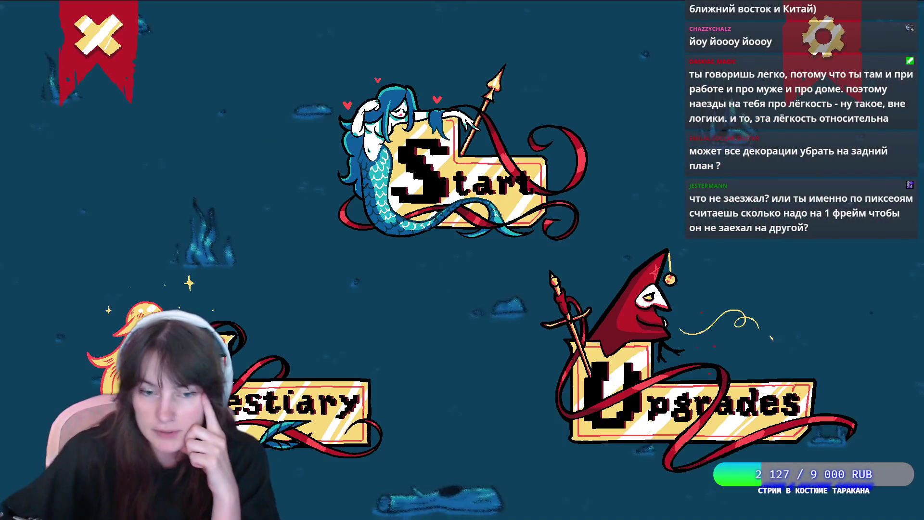
- Quit the running Mermaid Survivor game via the X ribbon to return to the editor
{"action": "left_click", "coordinate": [83, 62]}
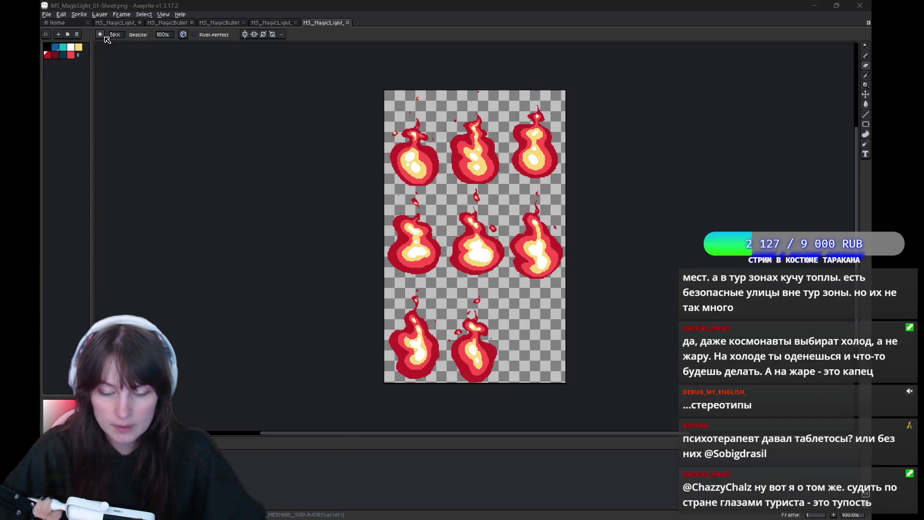
{"action": "left_click", "coordinate": [122, 15]}
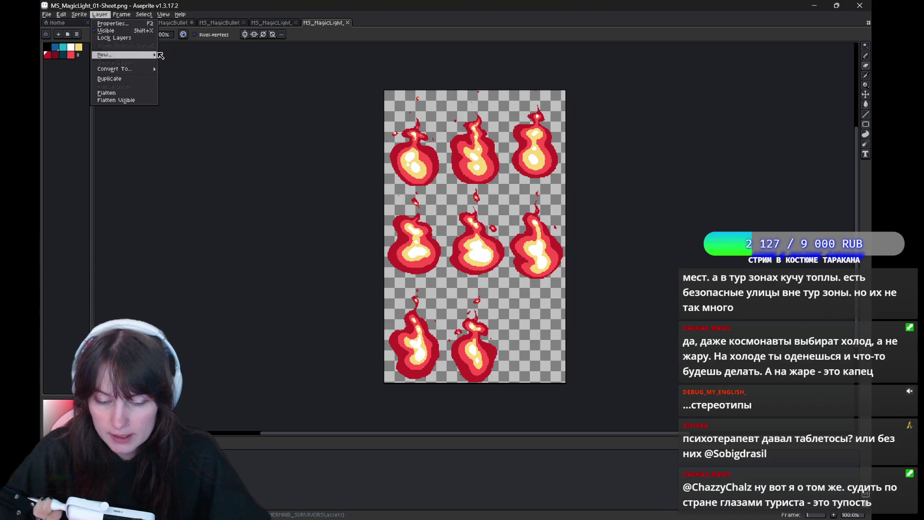
{"action": "key", "text": "Escape"}
{"action": "key", "text": "ctrl+Tab"}
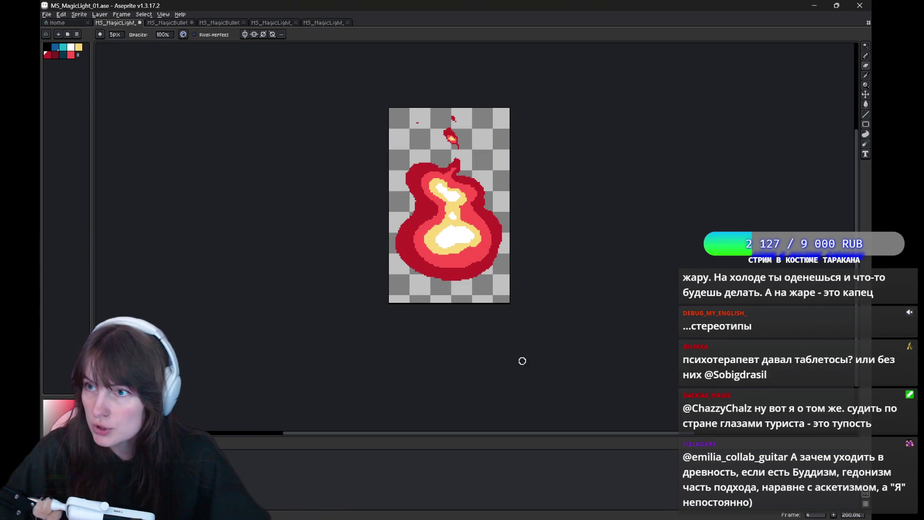
{"action": "left_click", "coordinate": [268, 508]}
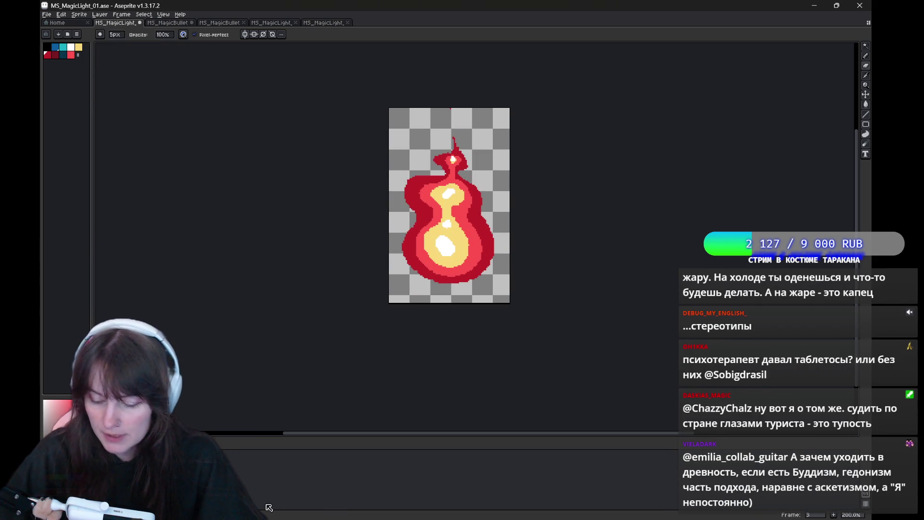
{"action": "key", "text": "Return"}
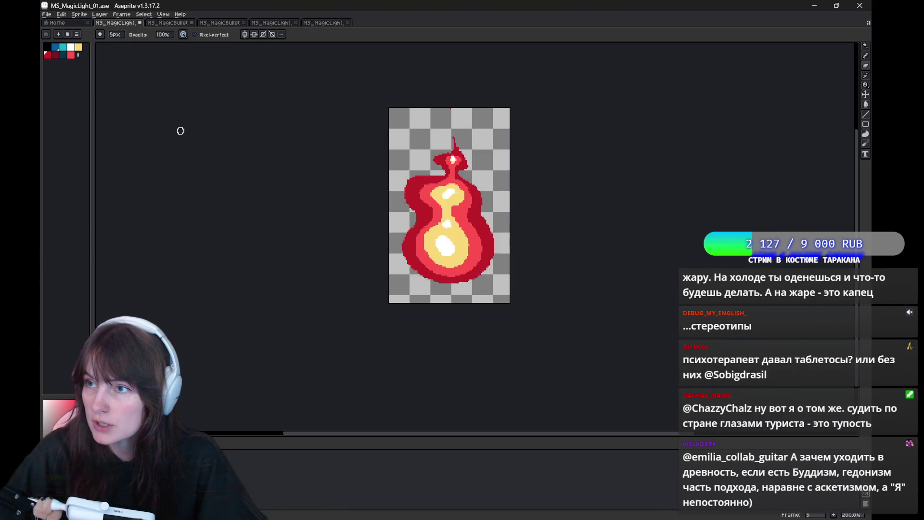
{"action": "left_click", "coordinate": [69, 15]}
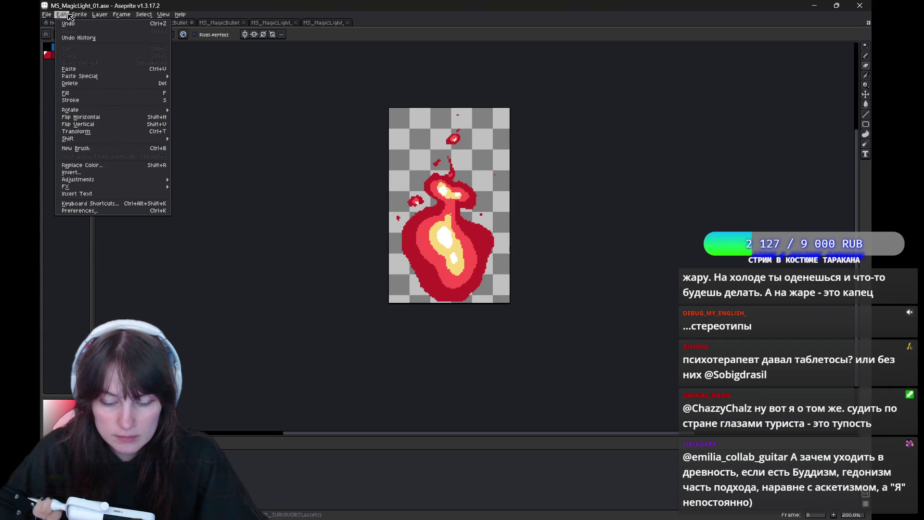
{"action": "mouse_move", "coordinate": [47, 15]}
{"action": "mouse_move", "coordinate": [88, 81]}
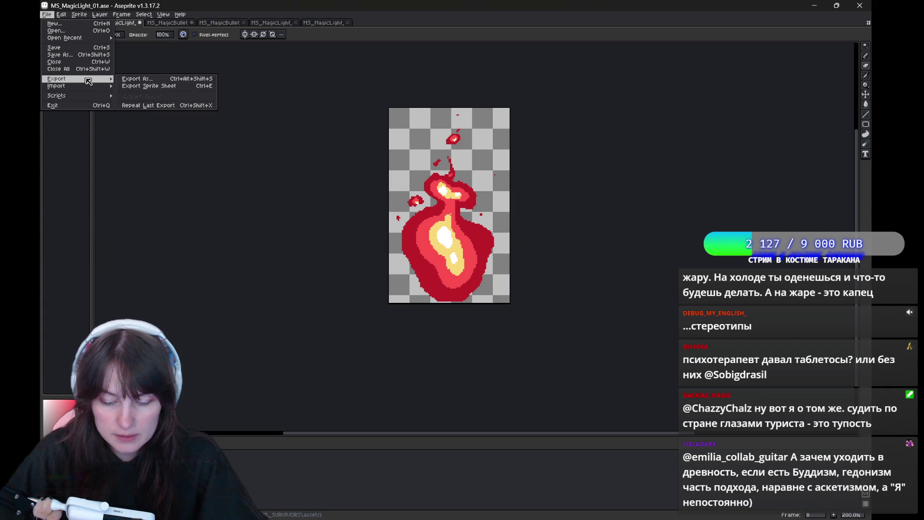
{"action": "left_click", "coordinate": [330, 29]}
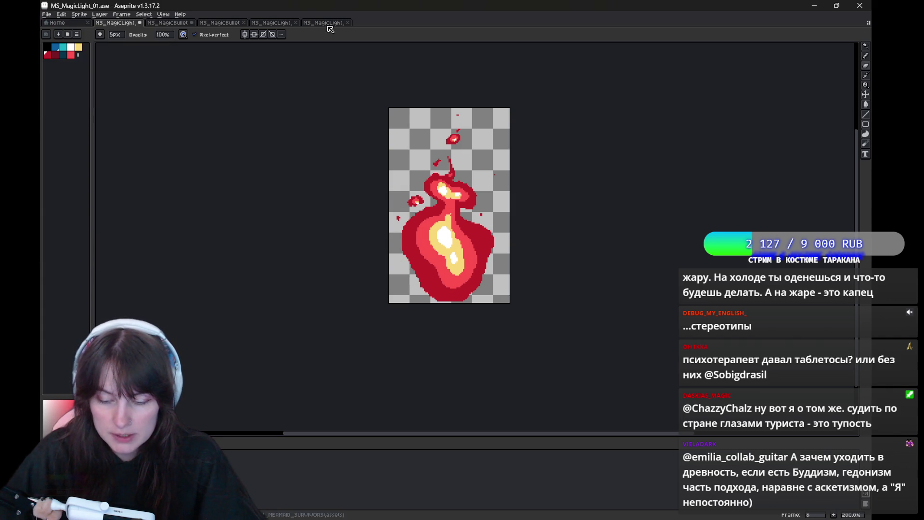
{"action": "left_click", "coordinate": [329, 23]}
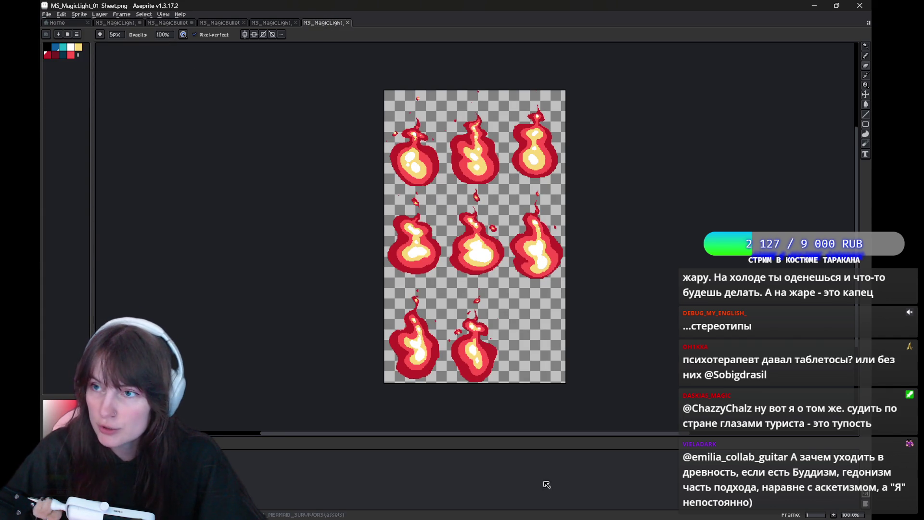
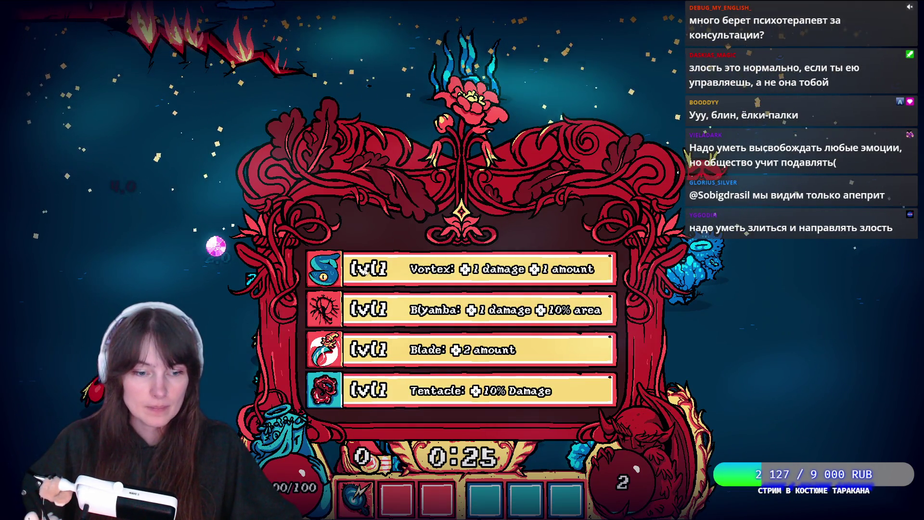
- Take the Tentacle upgrade and swim the mermaid around to dodge enemies
{"action": "left_click", "coordinate": [350, 391]}
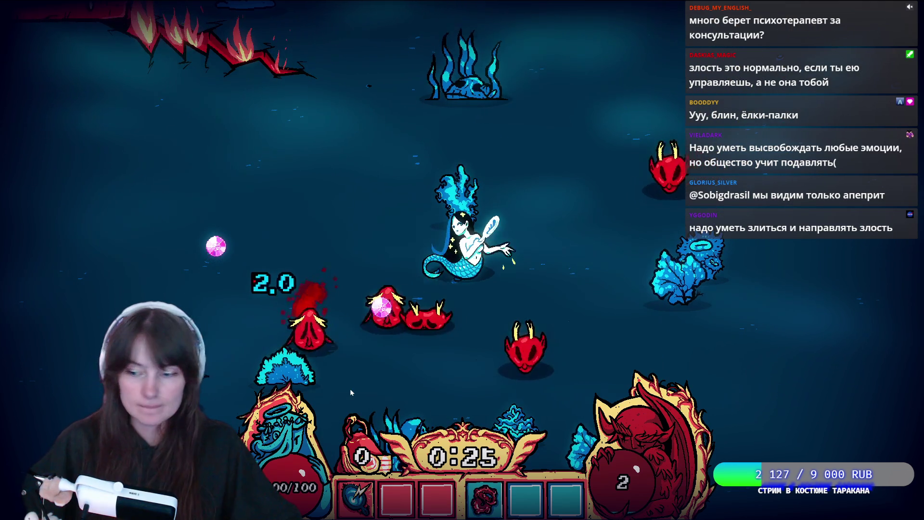
{"action": "key", "text": "a"}
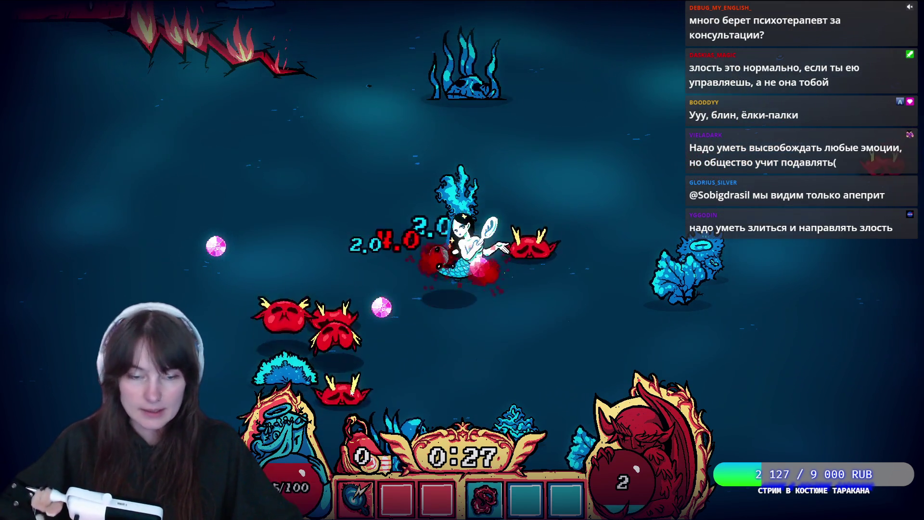
{"action": "key", "text": "a"}
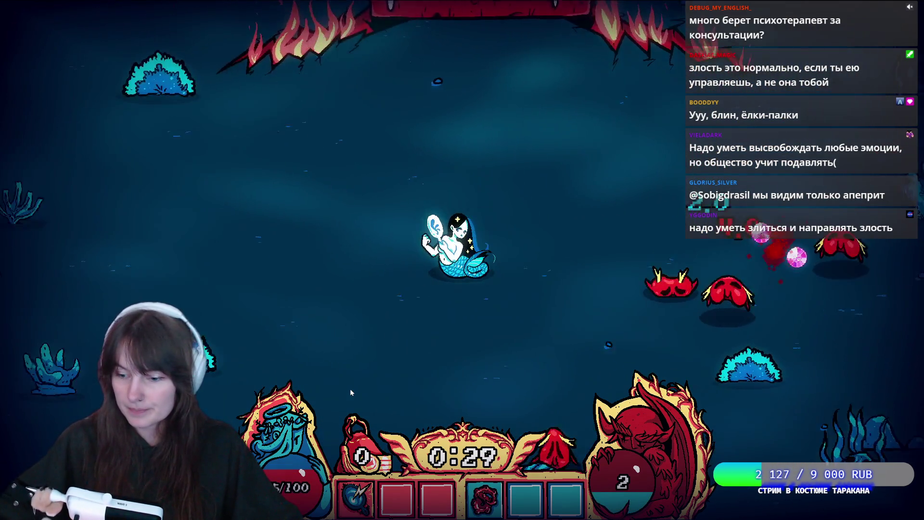
{"action": "key", "text": "w"}
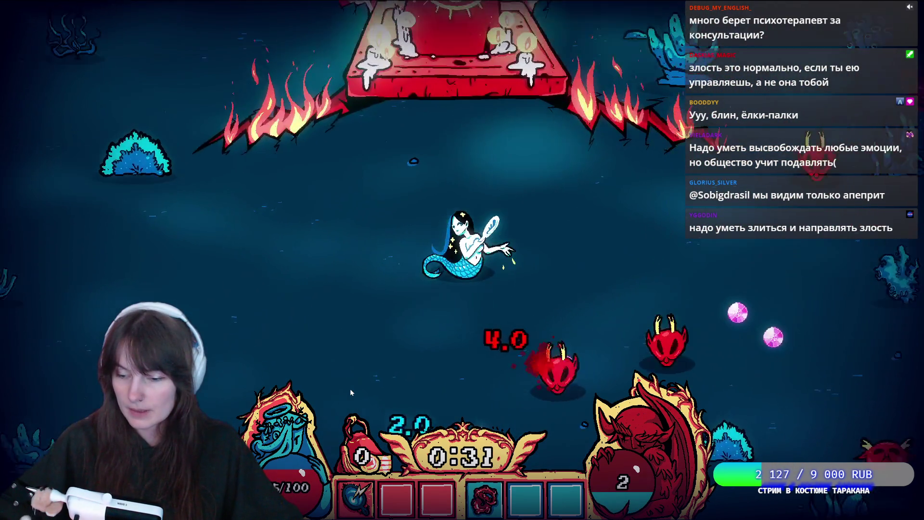
{"action": "key", "text": "s"}
{"action": "key", "text": "d"}
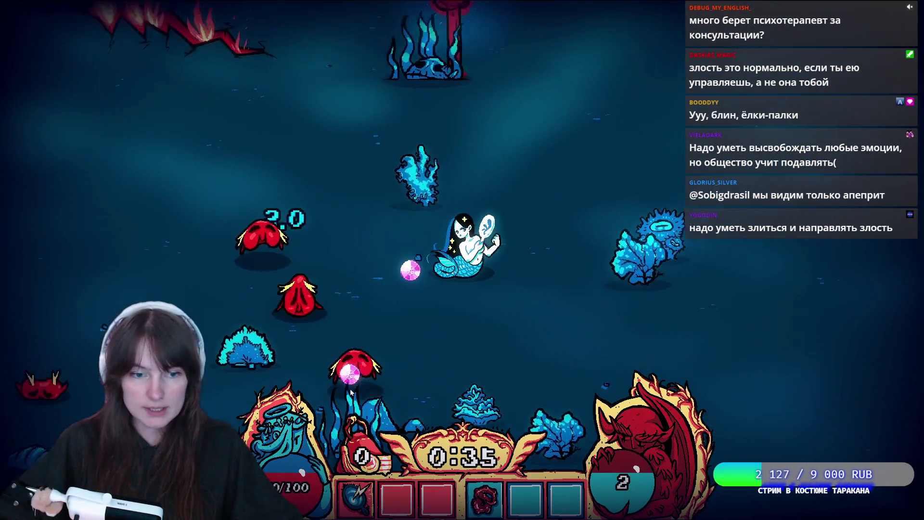
{"action": "key", "text": "a"}
{"action": "key", "text": "d"}
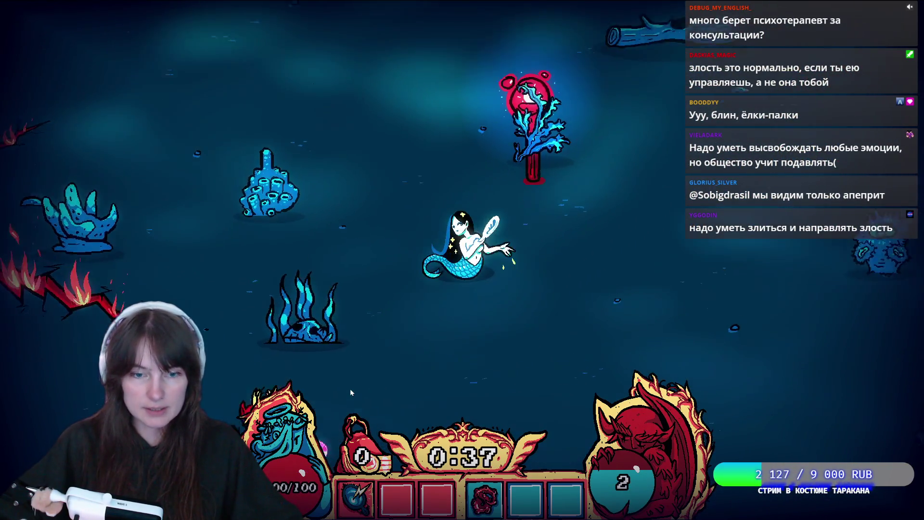
{"action": "key", "text": "w"}
- Keep dodging enemies until the next level-up, then choose the Spark upgrade
{"action": "key", "text": "s"}
{"action": "key", "text": "s"}
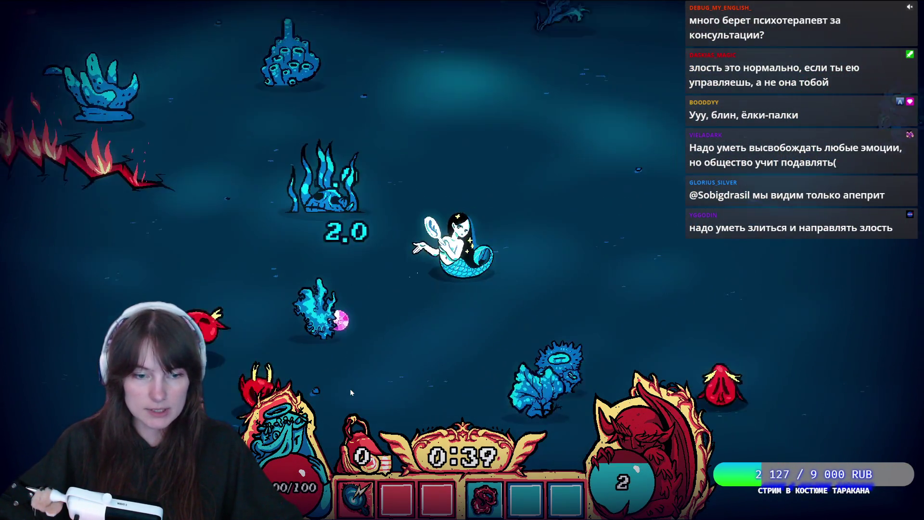
{"action": "key", "text": "a"}
{"action": "key", "text": "a"}
{"action": "key", "text": "s"}
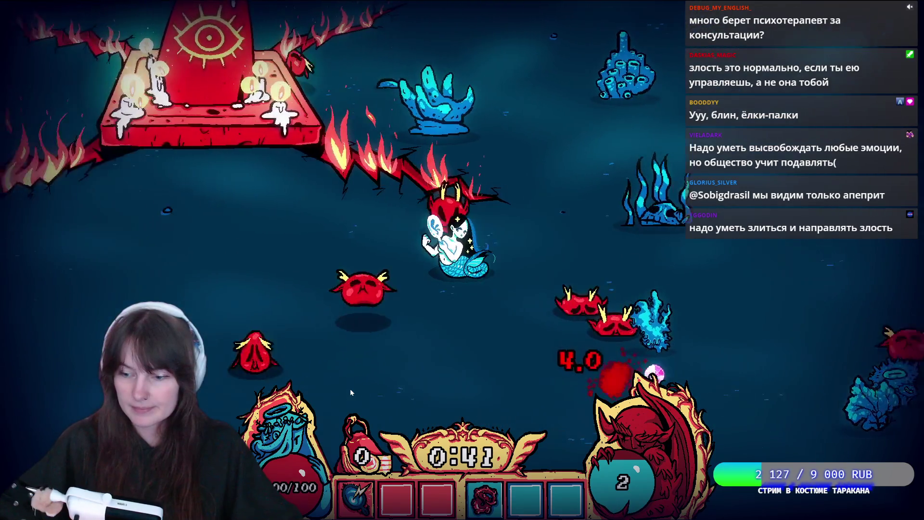
{"action": "key", "text": "a"}
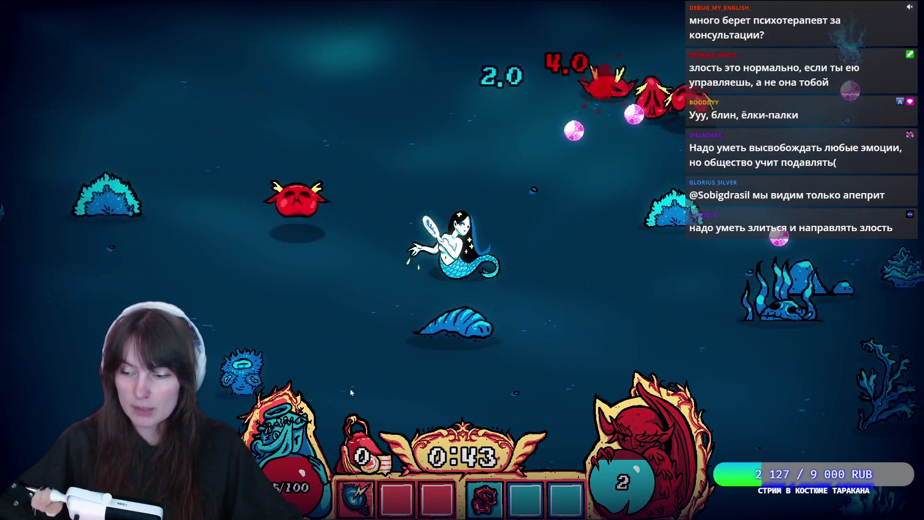
{"action": "key", "text": "s"}
{"action": "key", "text": "d"}
{"action": "key", "text": "d"}
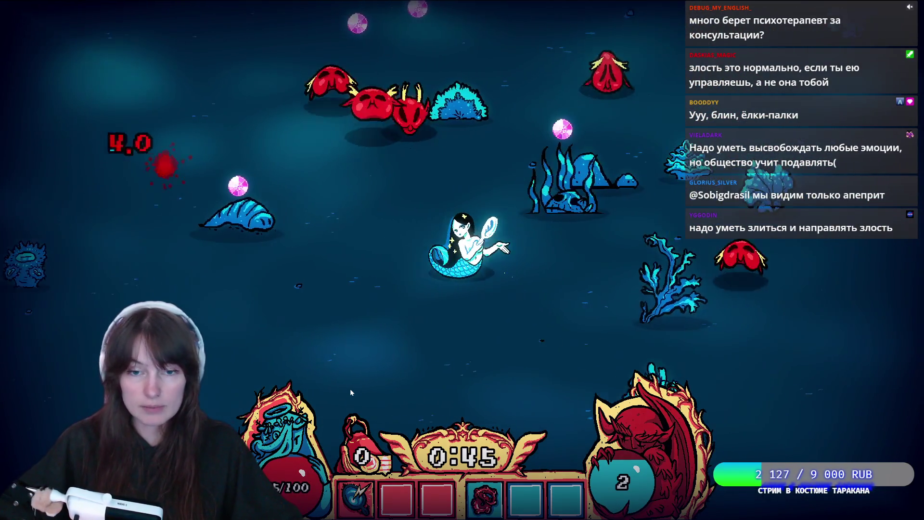
{"action": "key", "text": "w"}
{"action": "key", "text": "w"}
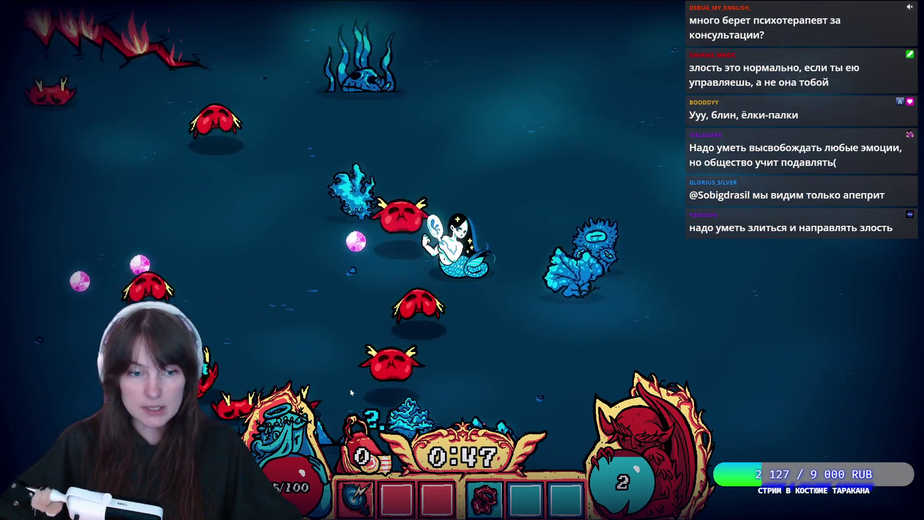
{"action": "key", "text": "a"}
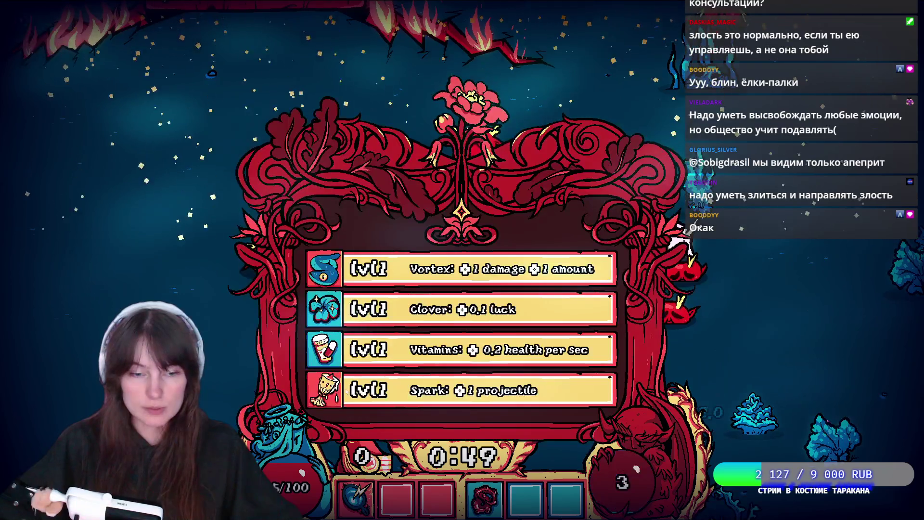
{"action": "left_click", "coordinate": [426, 386]}
- Steer the mermaid past enemies until level 4 offers Crab, Eye or Tentacle level 2
{"action": "key", "text": "s"}
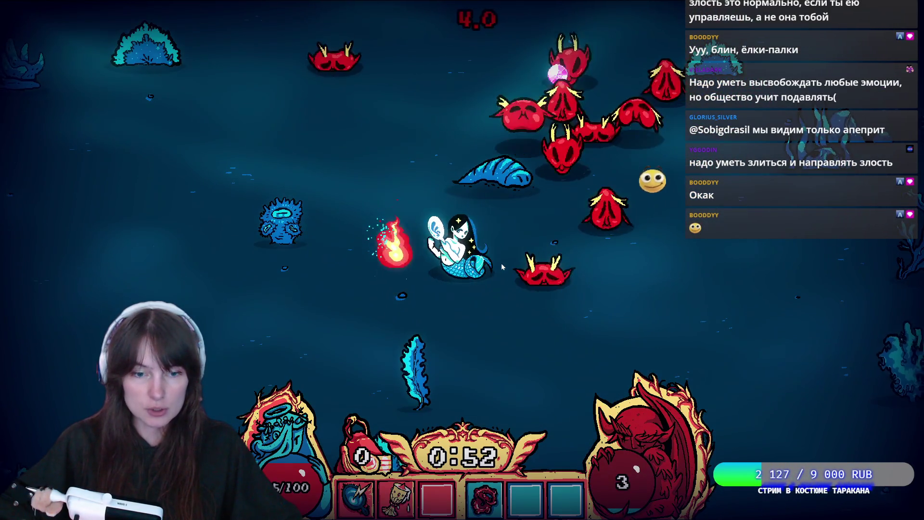
{"action": "key", "text": "a"}
{"action": "key", "text": "d"}
{"action": "key", "text": "w"}
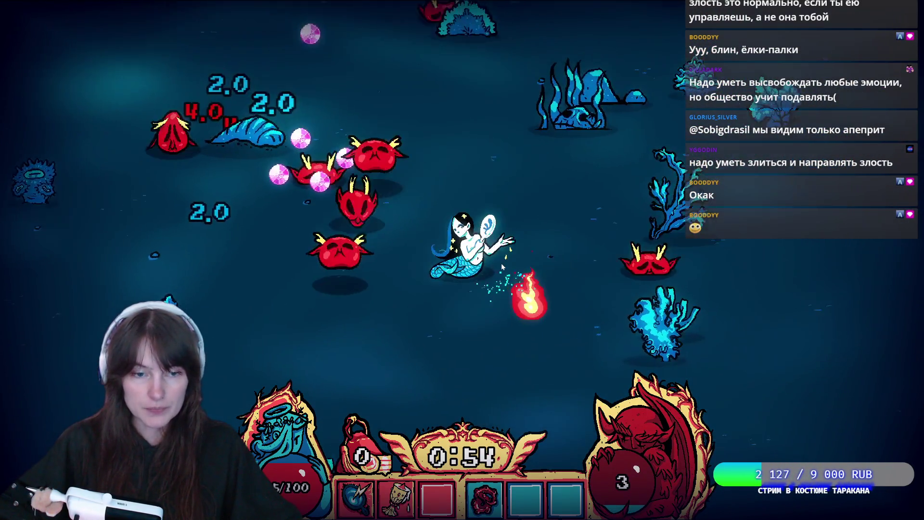
{"action": "key", "text": "d"}
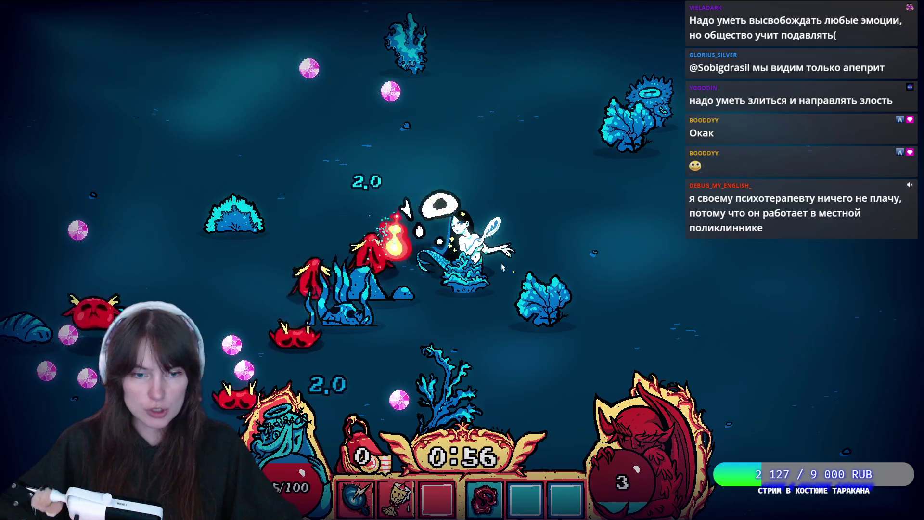
{"action": "key", "text": "s"}
{"action": "key", "text": "a"}
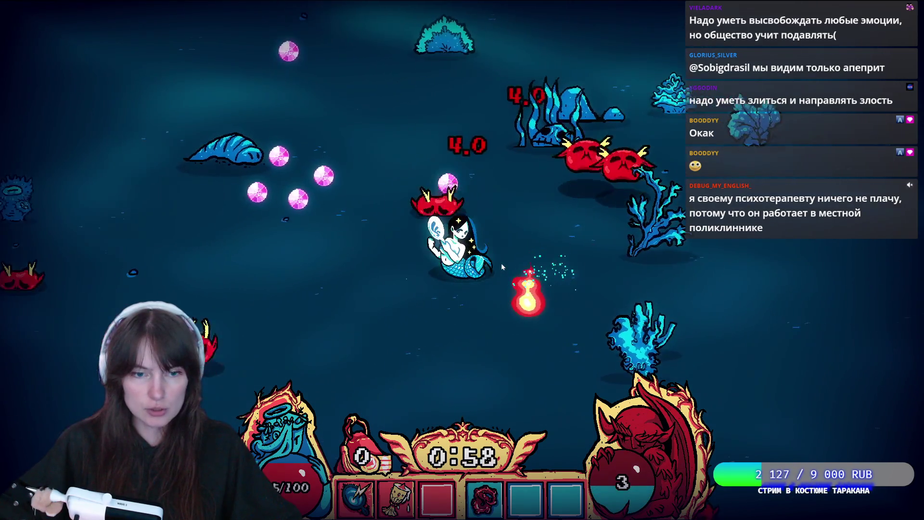
{"action": "key", "text": "d"}
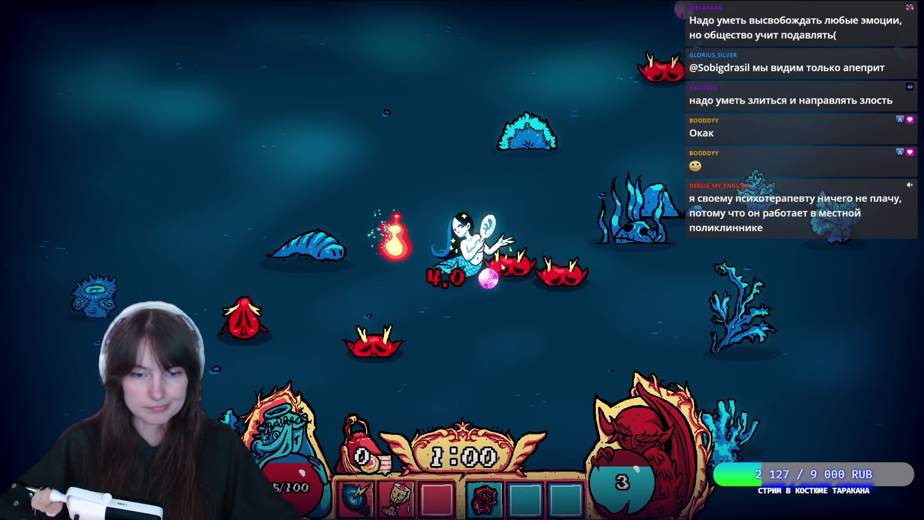
{"action": "key", "text": "s"}
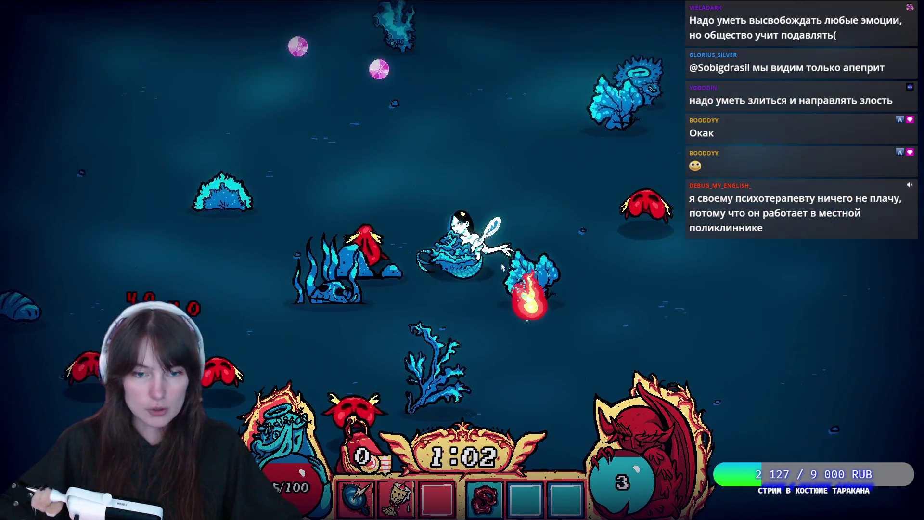
{"action": "key", "text": "a"}
{"action": "key", "text": "w"}
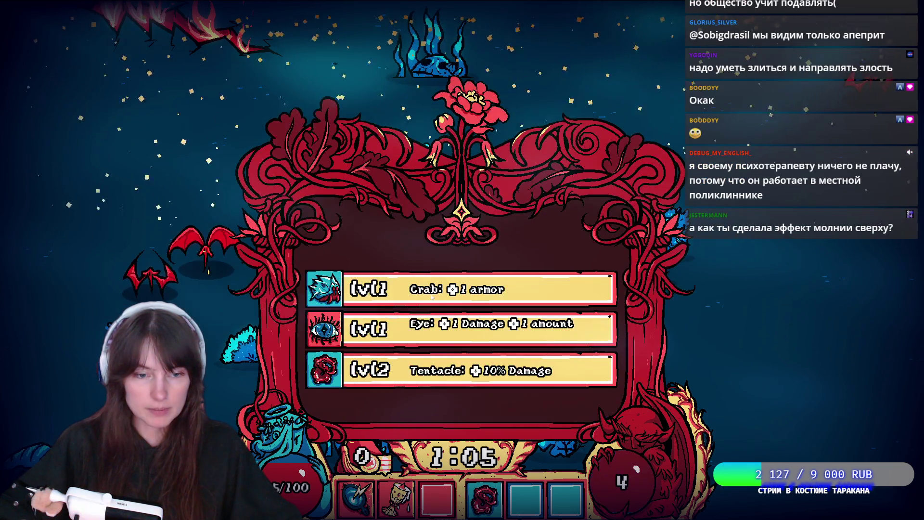
- Pick a level-4 upgrade and swim left and down, away from the bats toward the red lamp
{"action": "left_click", "coordinate": [392, 338]}
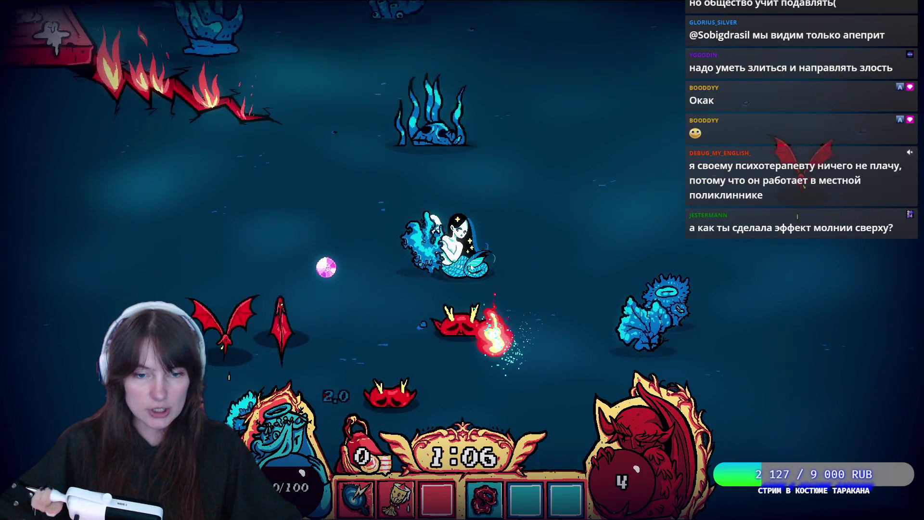
{"action": "key", "text": "a"}
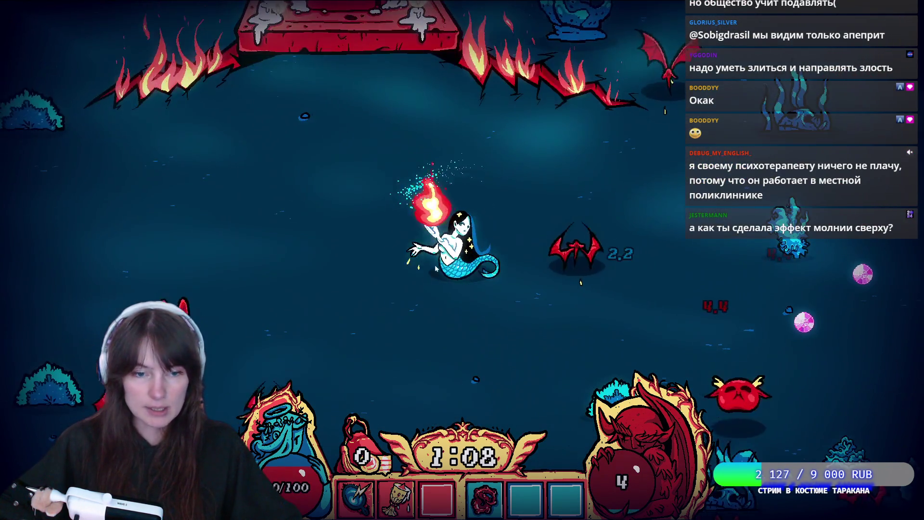
{"action": "key", "text": "s"}
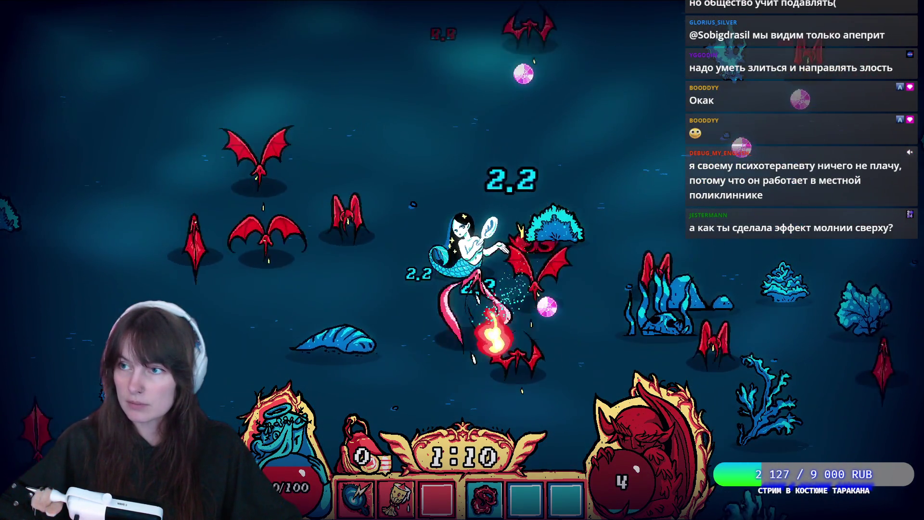
{"action": "key", "text": "s"}
{"action": "key", "text": "a"}
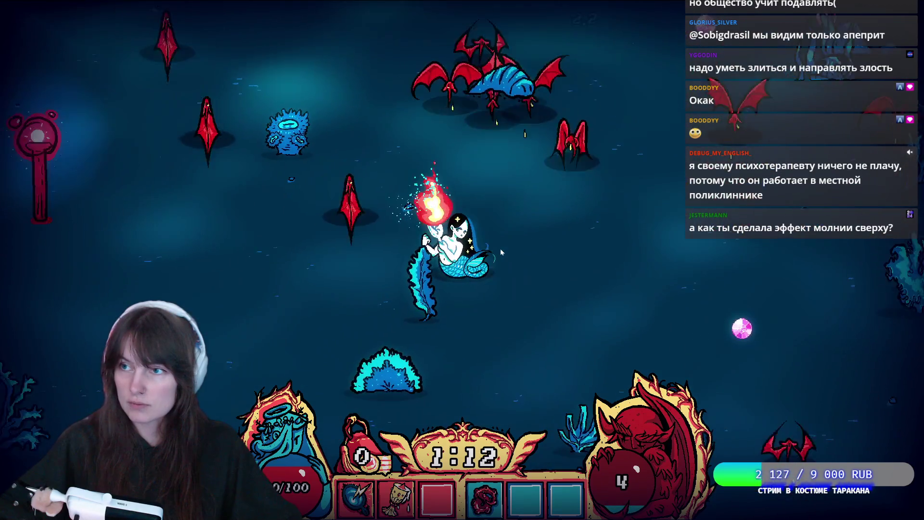
{"action": "key", "text": "a"}
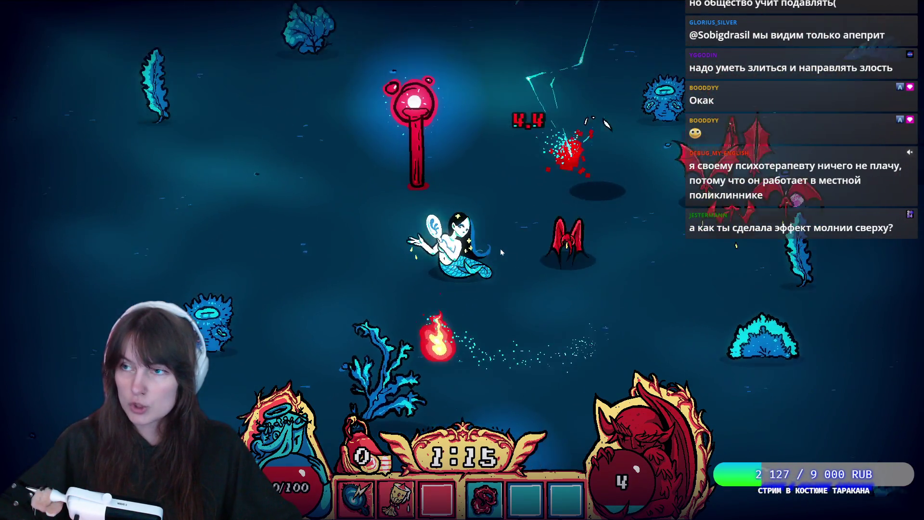
{"action": "key", "text": "a"}
{"action": "key", "text": "w"}
{"action": "key", "text": "e"}
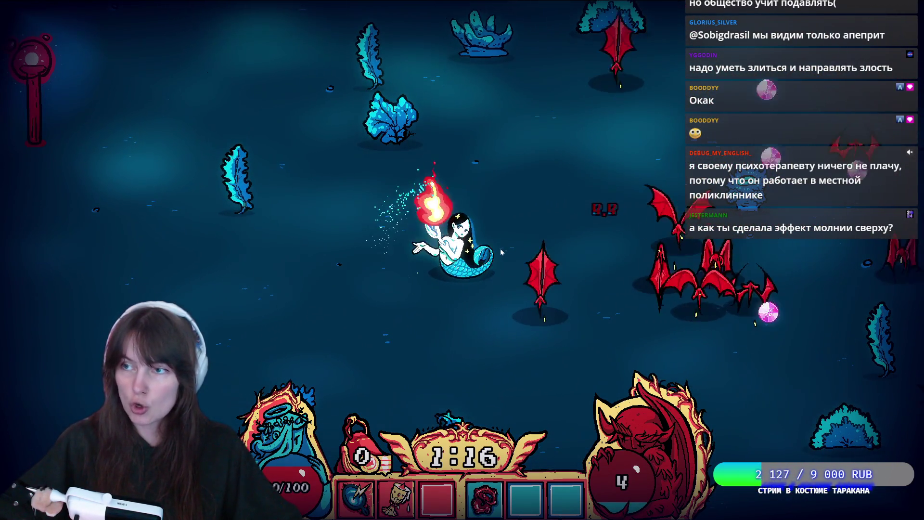
- Keep dodging the bat wave and collect gems until the level-5 menu appears
{"action": "key", "text": "a"}
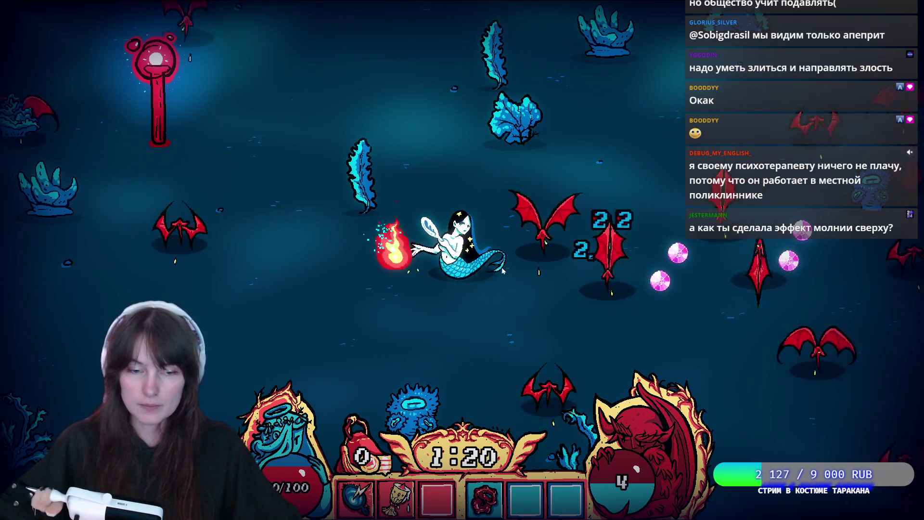
{"action": "key", "text": "a"}
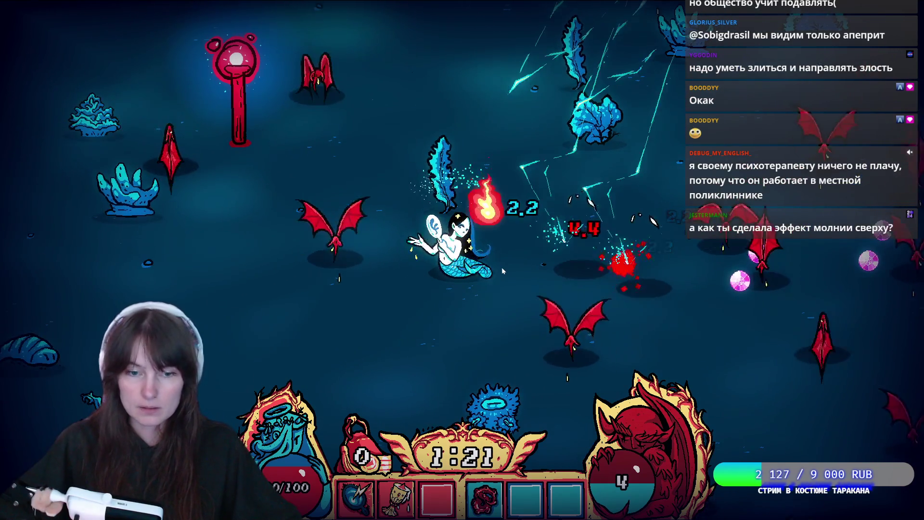
{"action": "key", "text": "d"}
{"action": "key", "text": "w"}
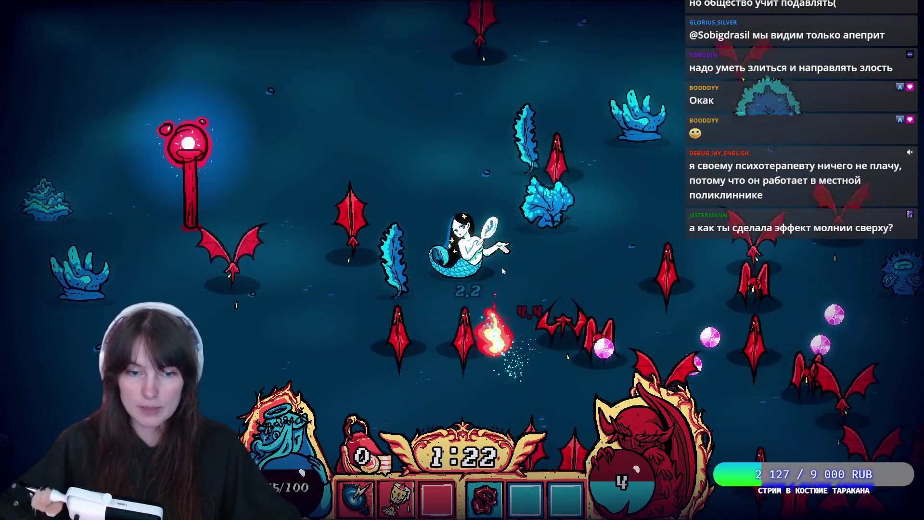
{"action": "key", "text": "a"}
{"action": "key", "text": "s"}
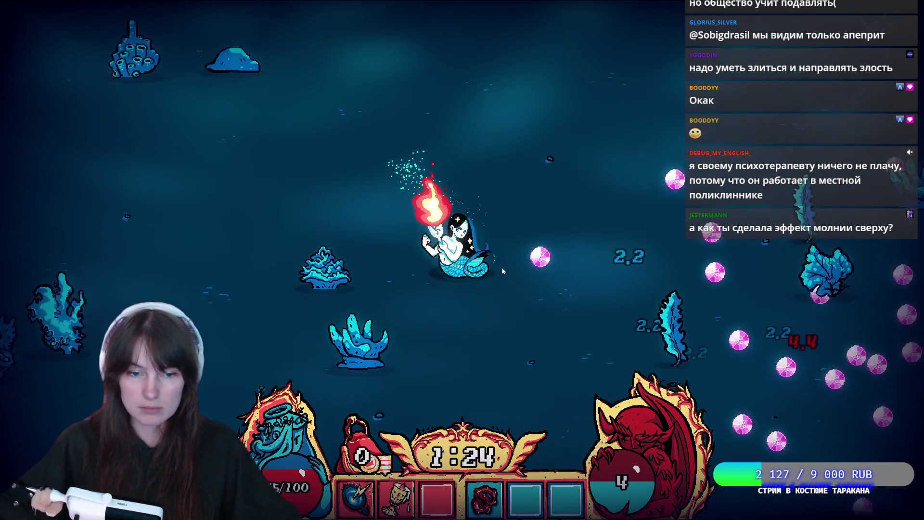
{"action": "key", "text": "d"}
{"action": "key", "text": "w"}
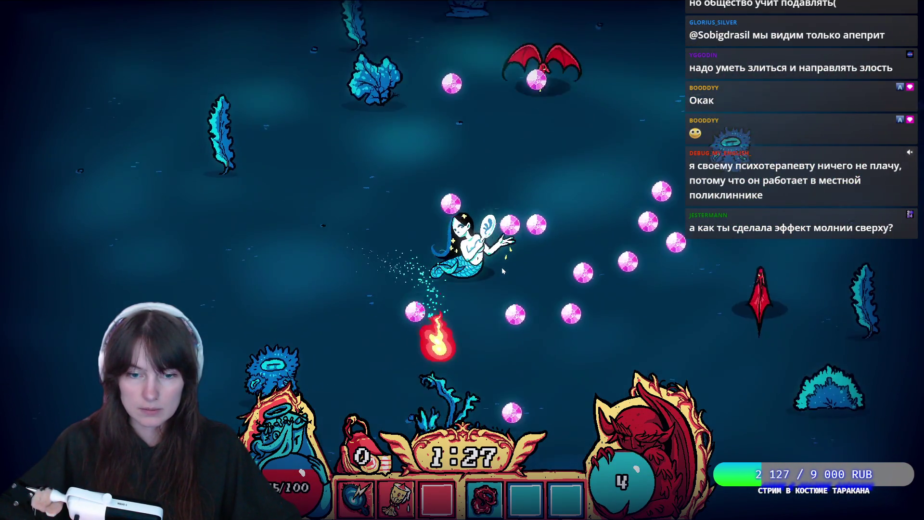
{"action": "key", "text": "s"}
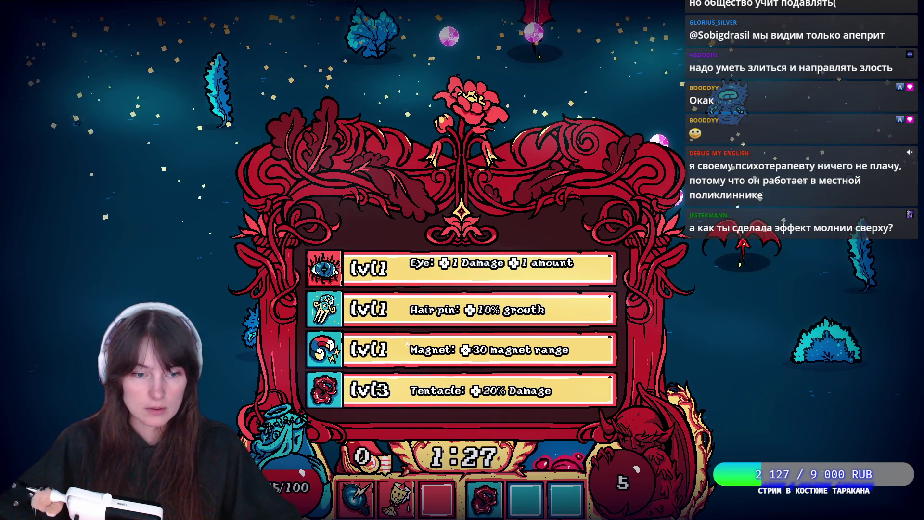
- Take the Tentacle damage upgrade and swim down and left away from the bats
{"action": "left_click", "coordinate": [399, 395]}
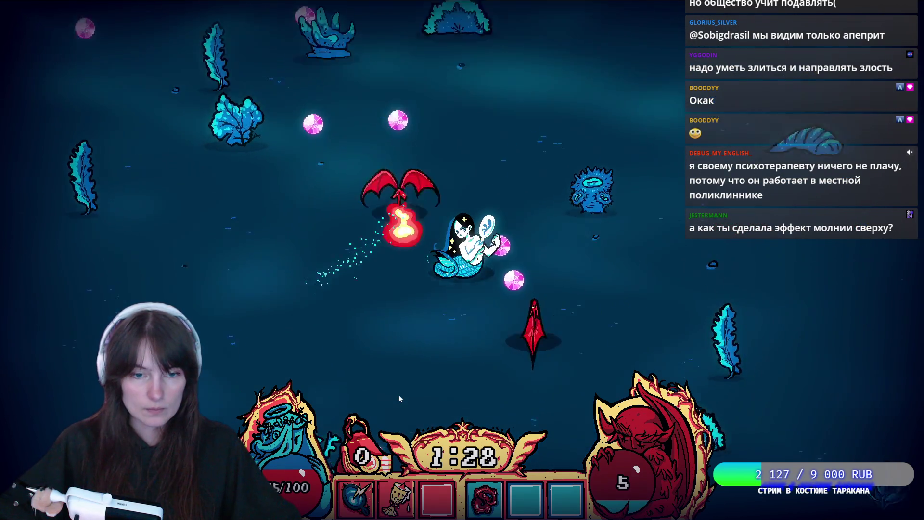
{"action": "key", "text": "d"}
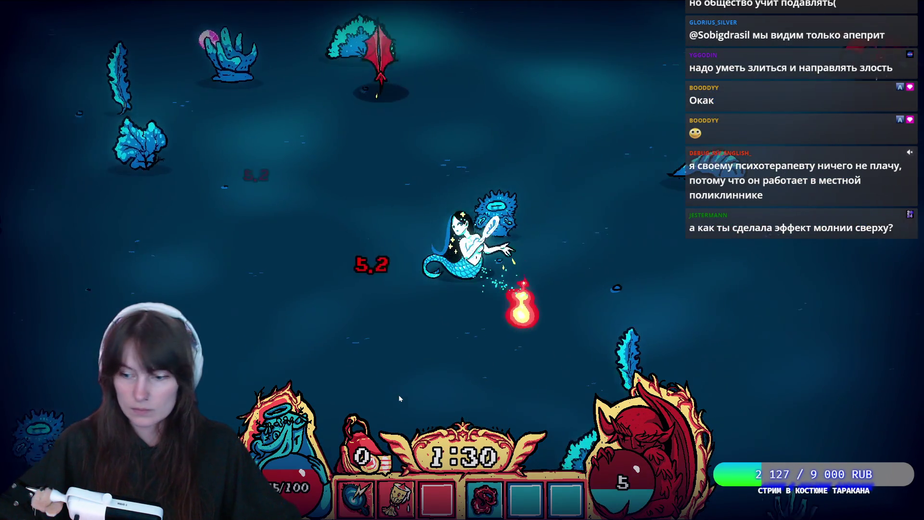
{"action": "key", "text": "s"}
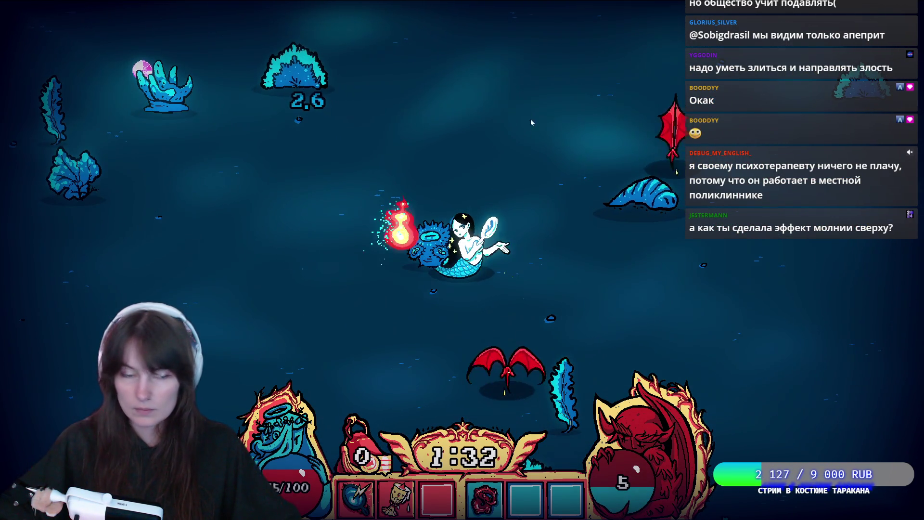
{"action": "key", "text": "a"}
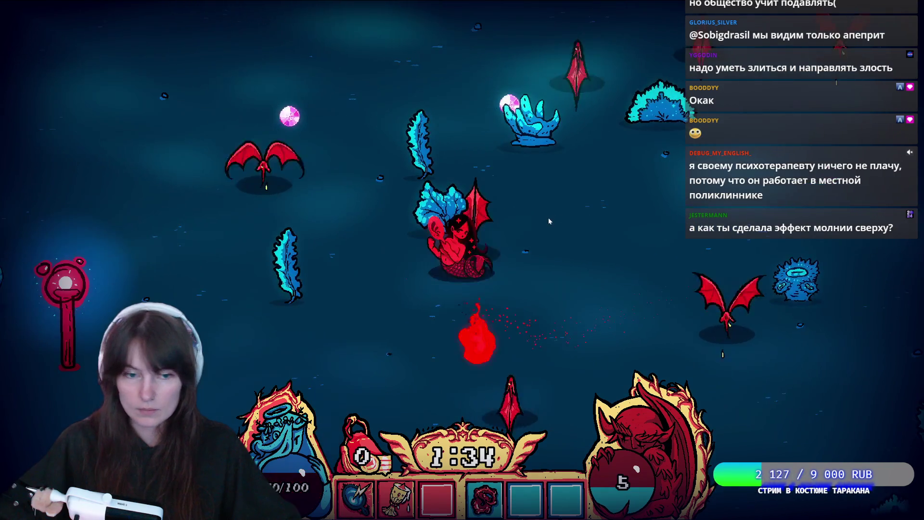
{"action": "key", "text": "s"}
{"action": "key", "text": "a"}
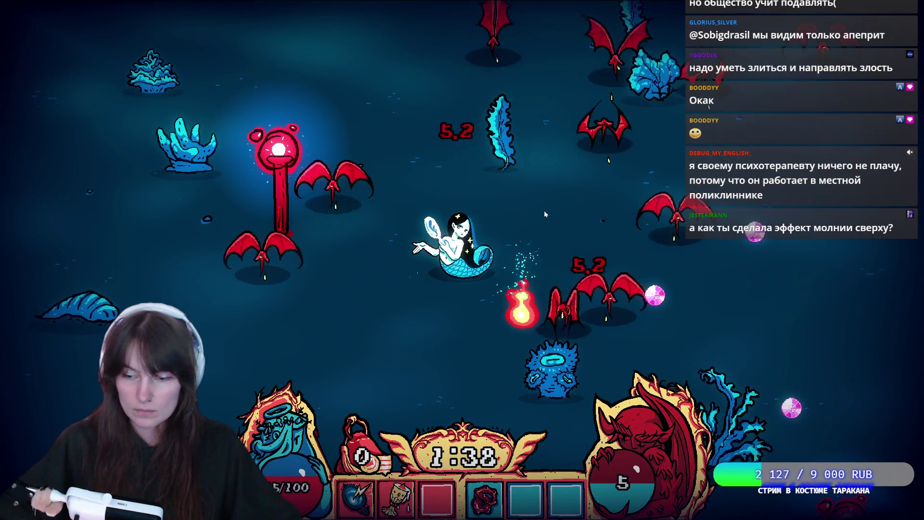
{"action": "key", "text": "s"}
{"action": "key", "text": "d"}
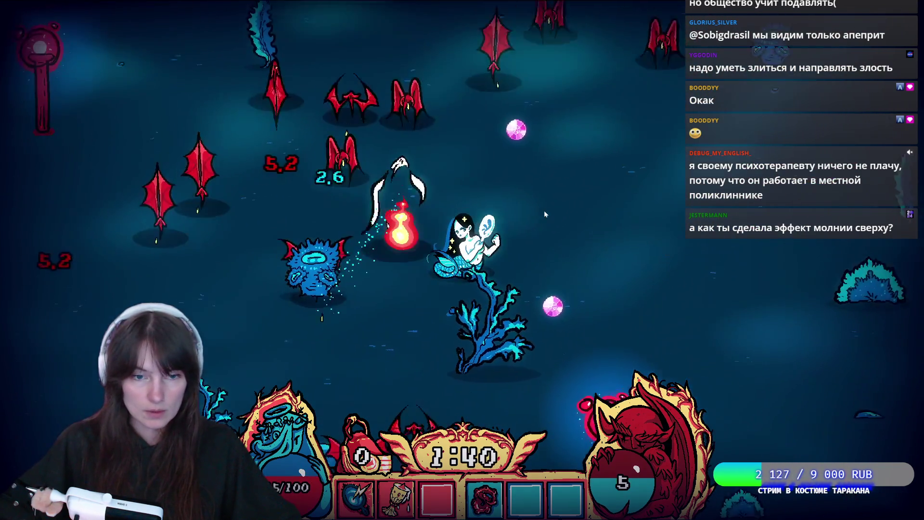
{"action": "key", "text": "s"}
{"action": "key", "text": "a"}
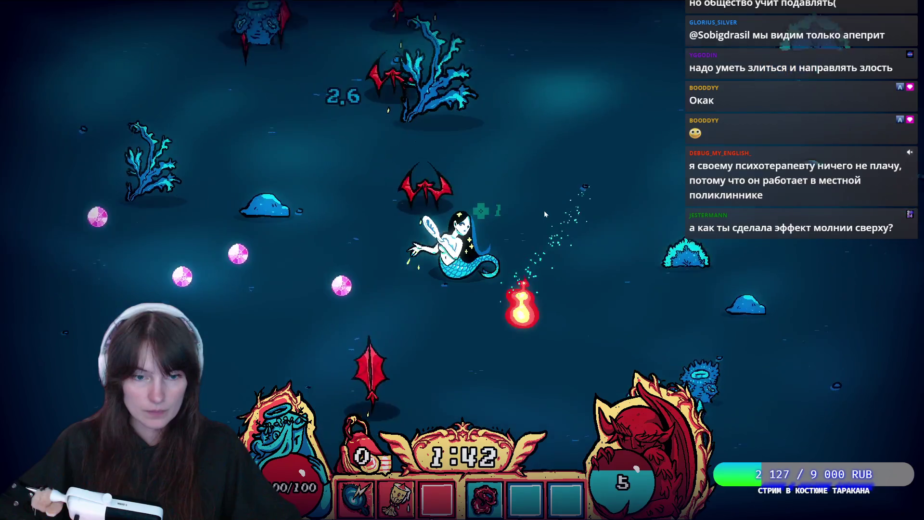
{"action": "key", "text": "a"}
- Keep weaving past the bats, collecting gems until level 6
{"action": "key", "text": "w"}
{"action": "key", "text": "a"}
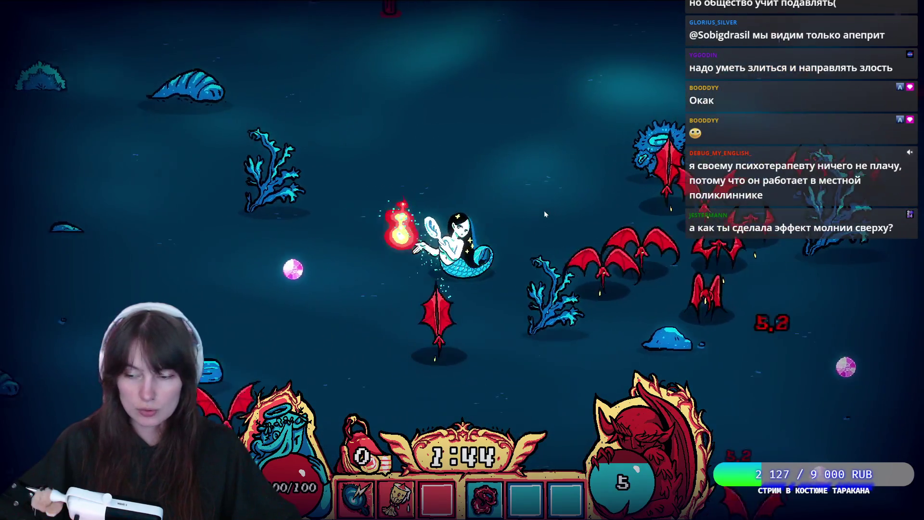
{"action": "key", "text": "w"}
{"action": "key", "text": "d"}
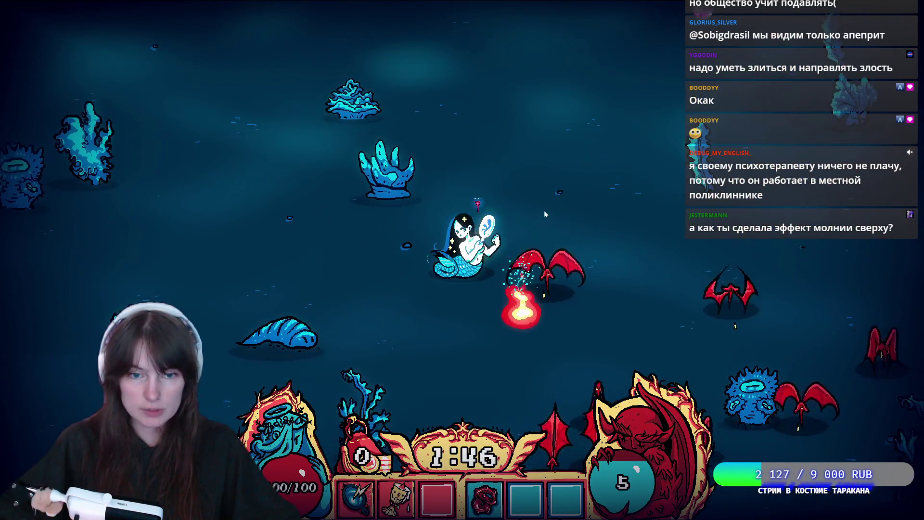
{"action": "key", "text": "d"}
{"action": "key", "text": "s"}
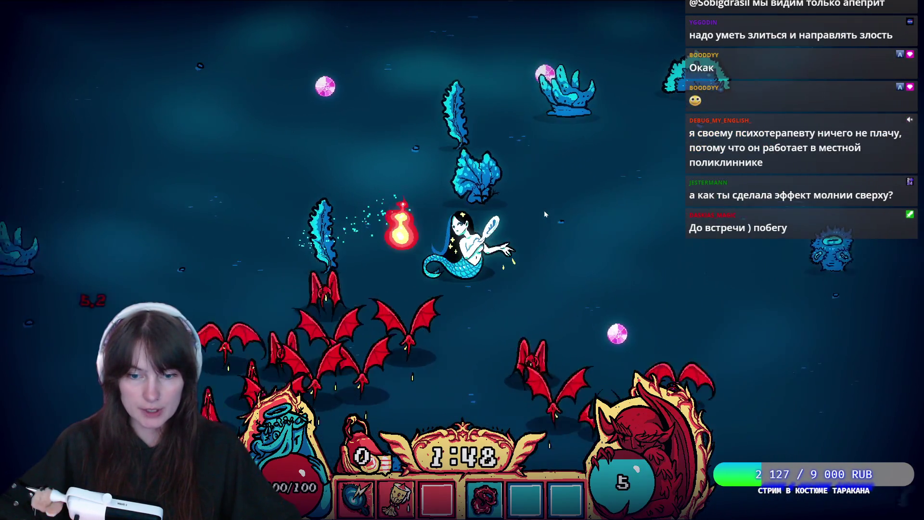
{"action": "key", "text": "w"}
{"action": "key", "text": "a"}
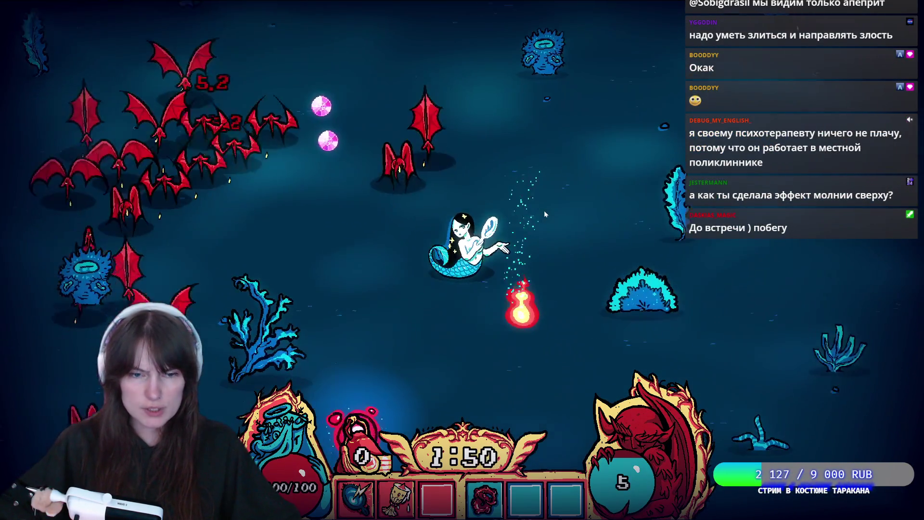
{"action": "key", "text": "w"}
{"action": "key", "text": "a"}
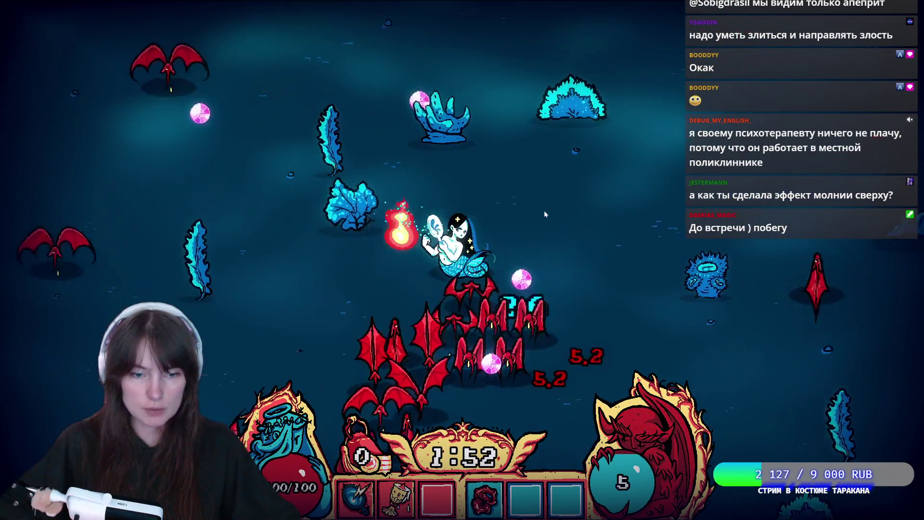
{"action": "key", "text": "d"}
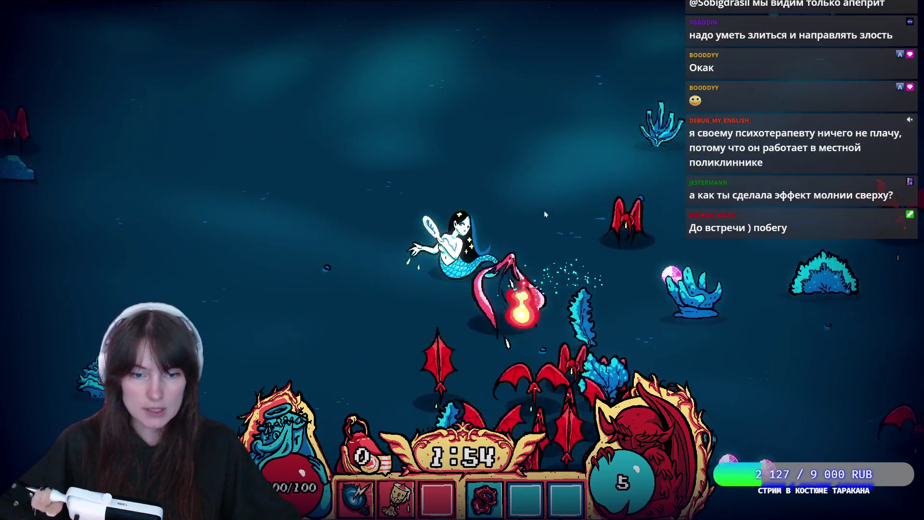
{"action": "key", "text": "s"}
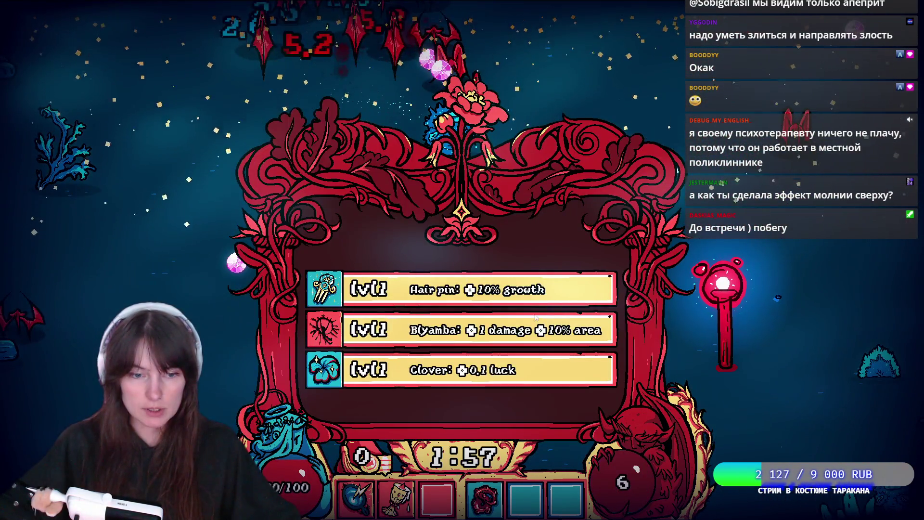
- Take the Hair pin growth upgrade and swim up and away from the bats
{"action": "left_click", "coordinate": [453, 293]}
{"action": "key", "text": "s"}
{"action": "key", "text": "d"}
{"action": "key", "text": "d"}
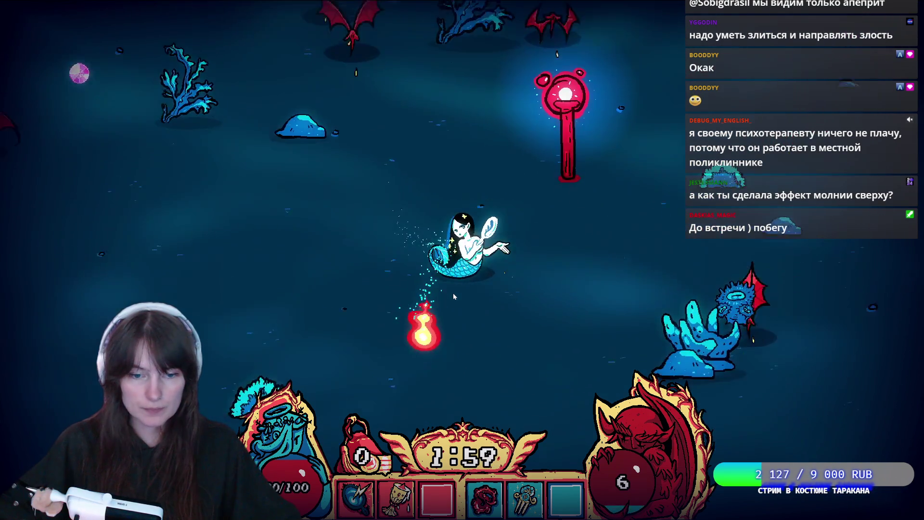
{"action": "key", "text": "w"}
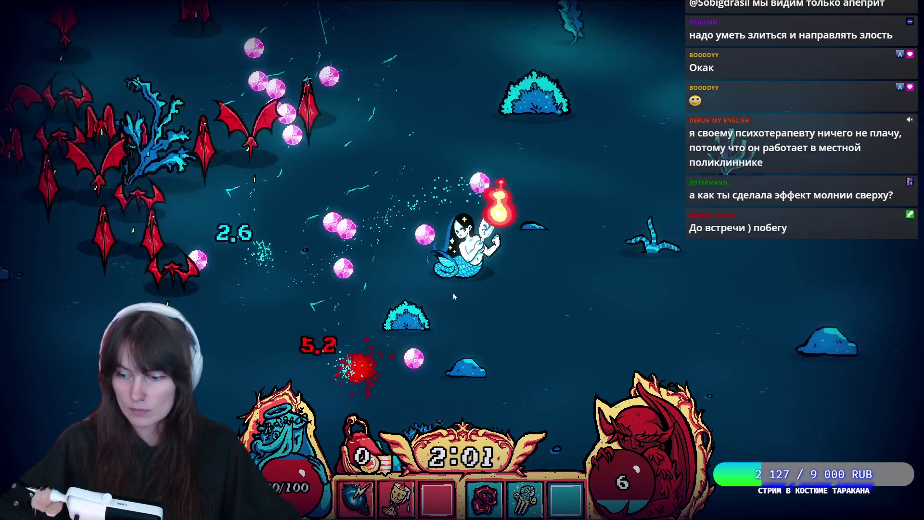
{"action": "key", "text": "s"}
{"action": "key", "text": "a"}
{"action": "key", "text": "d"}
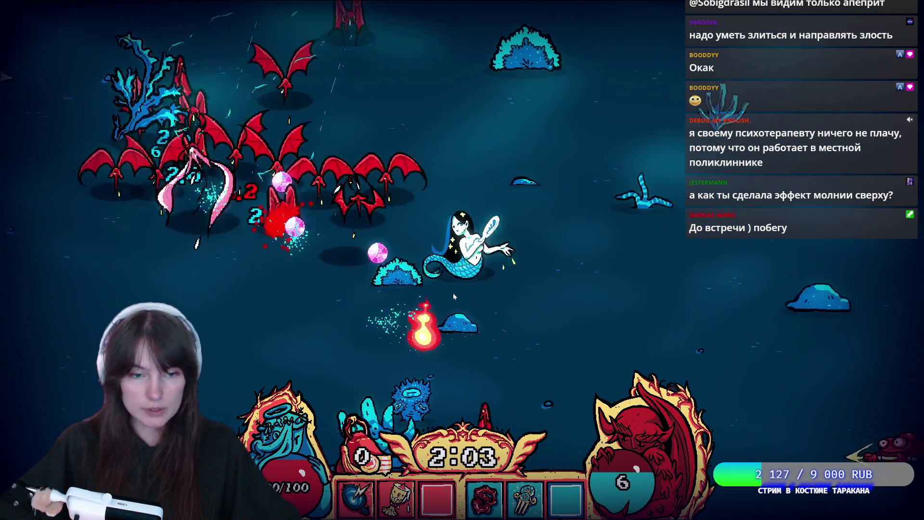
{"action": "key", "text": "w"}
{"action": "key", "text": "w"}
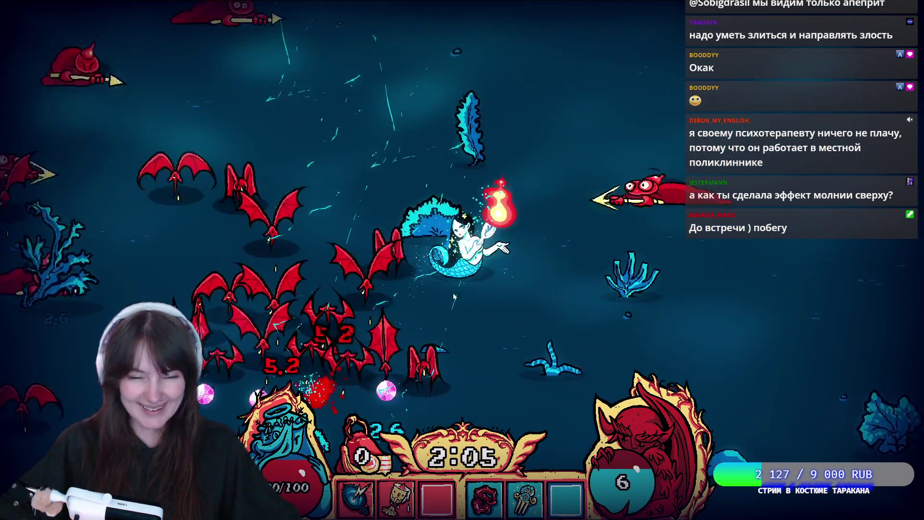
{"action": "key", "text": "d"}
{"action": "key", "text": "w"}
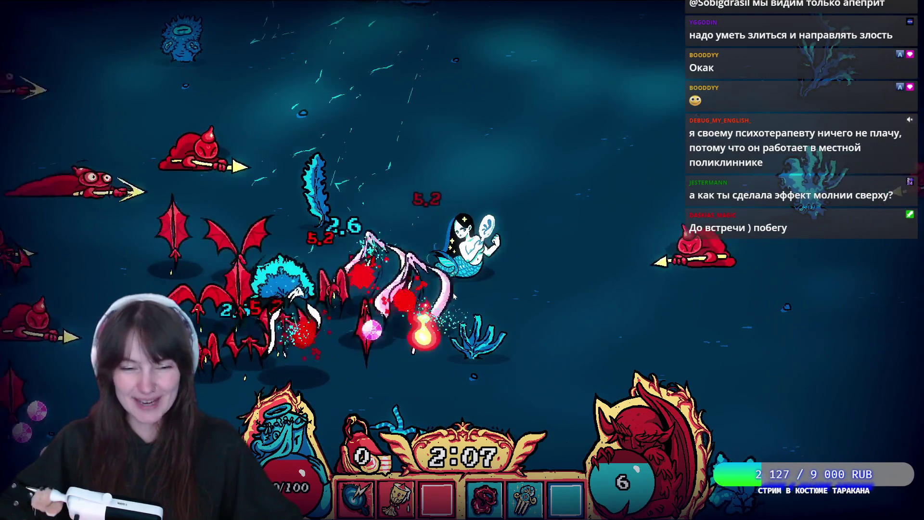
{"action": "key", "text": "w"}
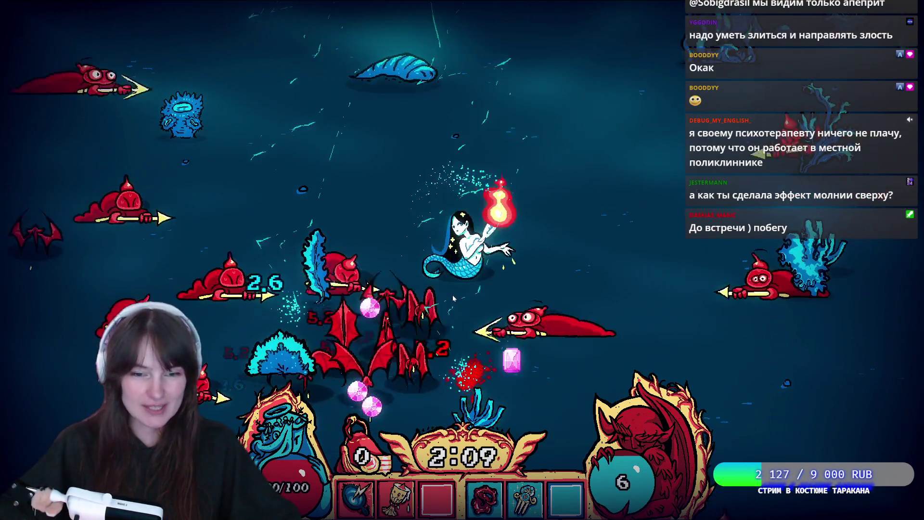
{"action": "key", "text": "a"}
{"action": "key", "text": "w"}
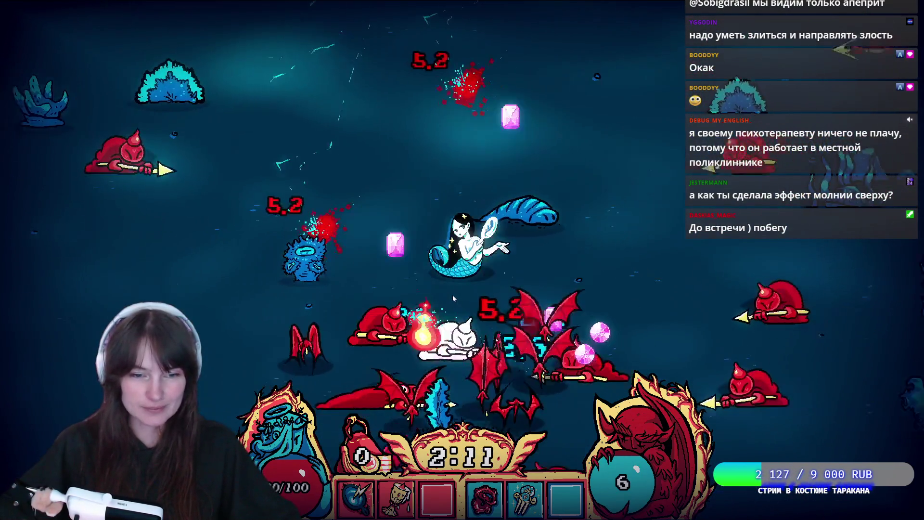
- Take the Spark upgrade and weave around the enemy horde
{"action": "left_click", "coordinate": [453, 286]}
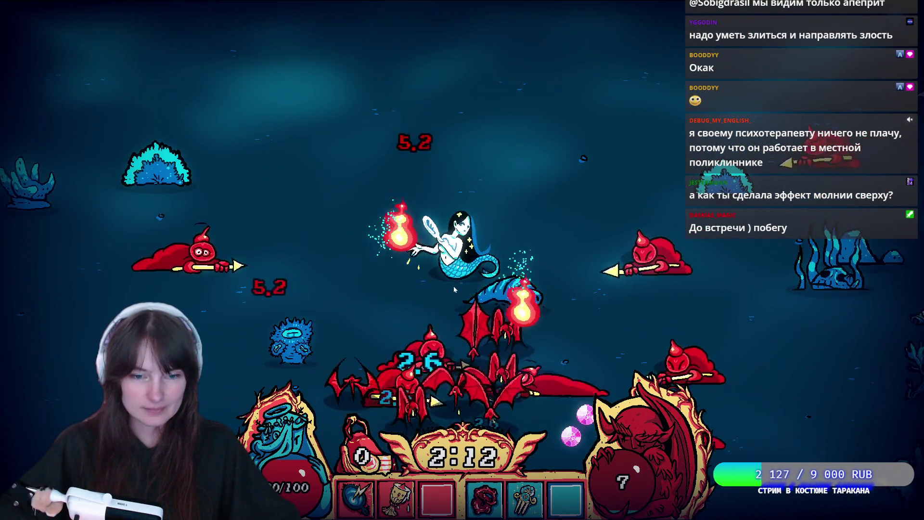
{"action": "key", "text": "w"}
{"action": "key", "text": "s"}
{"action": "key", "text": "a"}
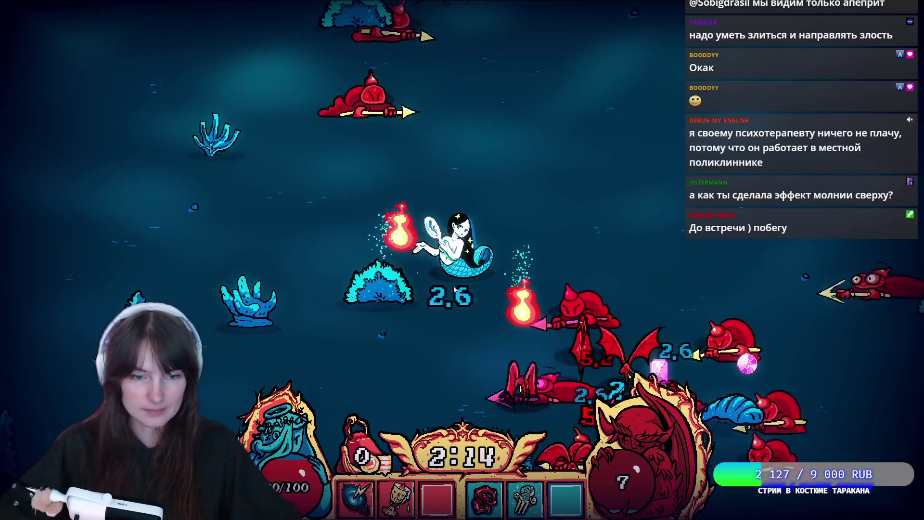
{"action": "key", "text": "d"}
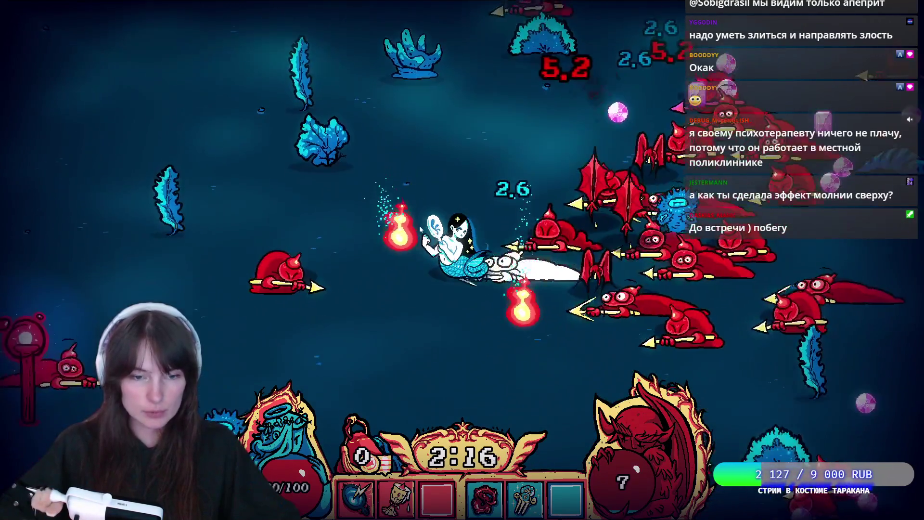
{"action": "key", "text": "s"}
{"action": "key", "text": "a"}
{"action": "key", "text": "w"}
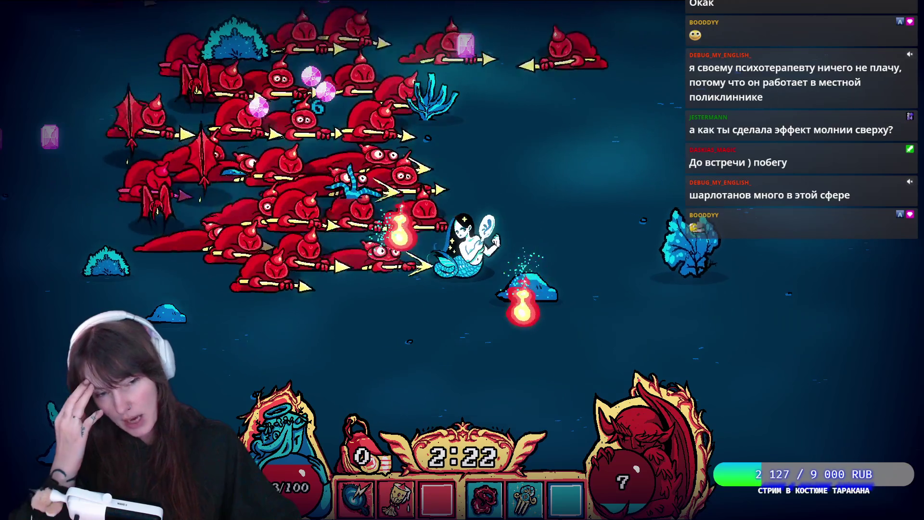
{"action": "key", "text": "d"}
{"action": "key", "text": "w"}
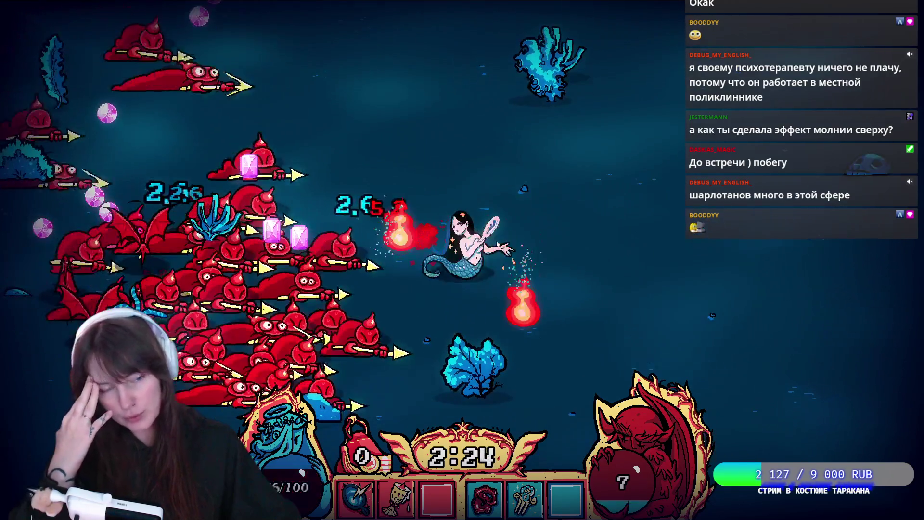
{"action": "key", "text": "d"}
{"action": "key", "text": "s"}
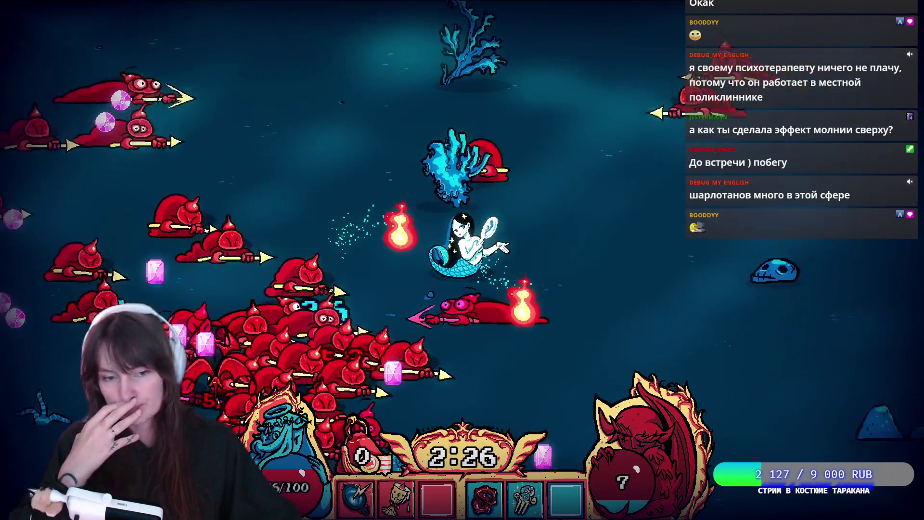
{"action": "key", "text": "d"}
{"action": "key", "text": "w"}
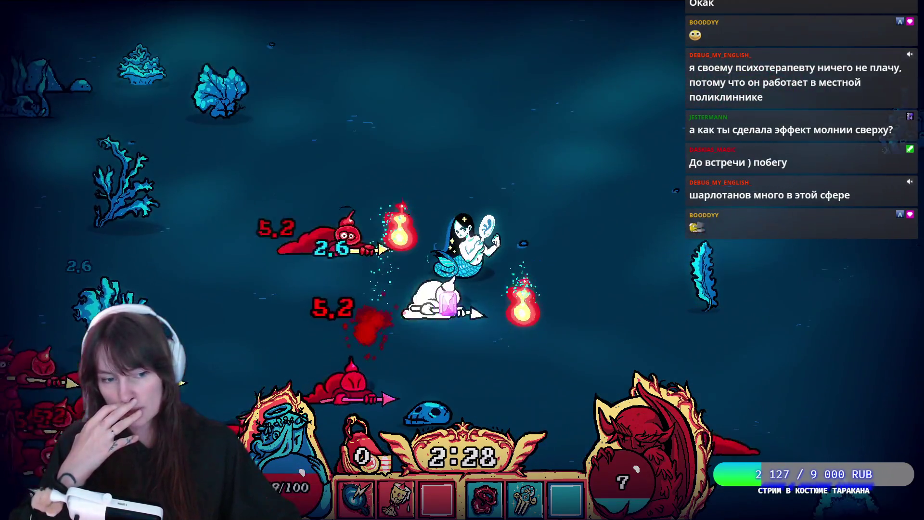
- Slip past the red swarm and head back toward the gems until level 8
{"action": "key", "text": "a"}
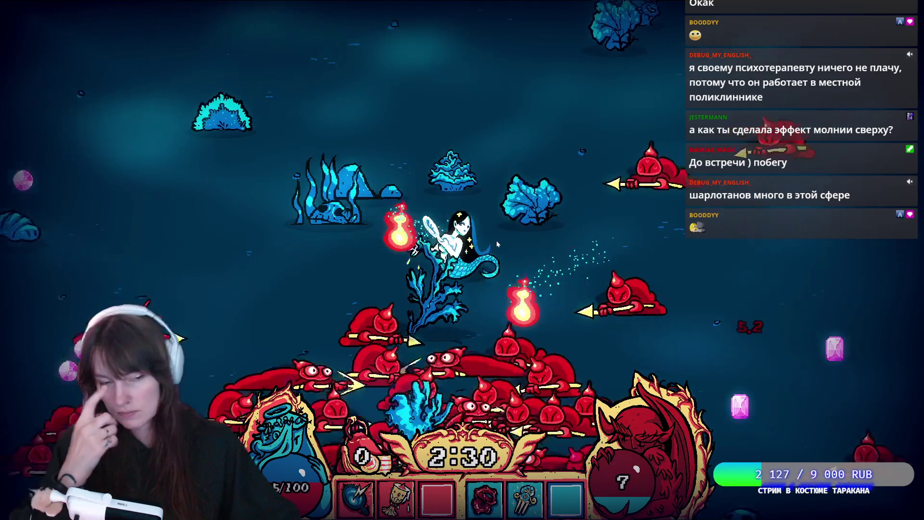
{"action": "key", "text": "w"}
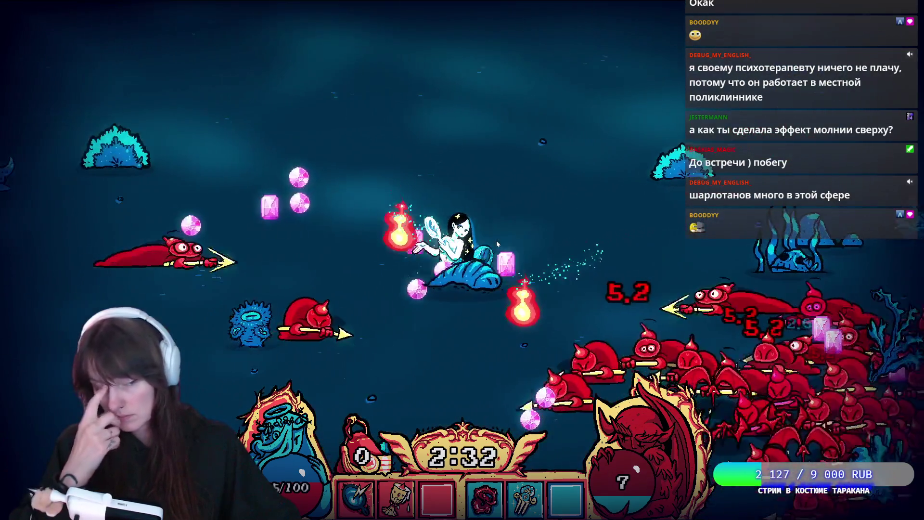
{"action": "key", "text": "s"}
{"action": "key", "text": "a"}
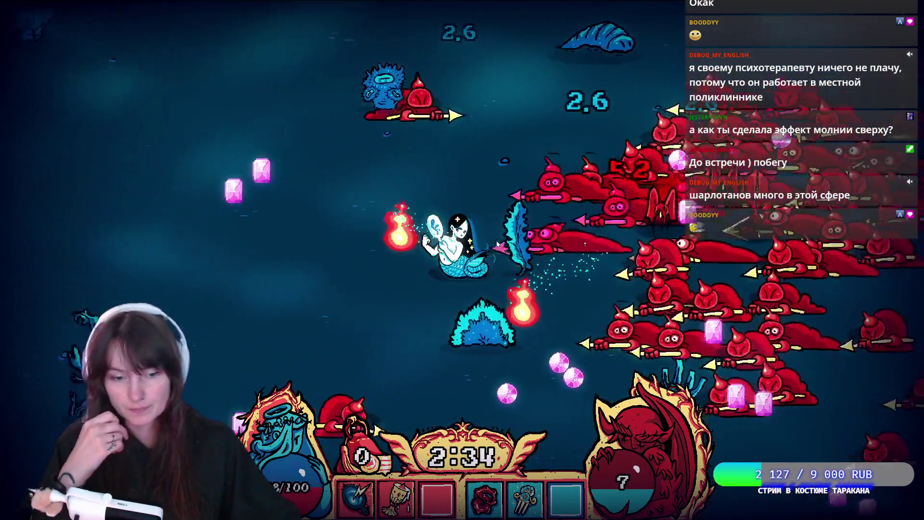
{"action": "key", "text": "s"}
{"action": "key", "text": "d"}
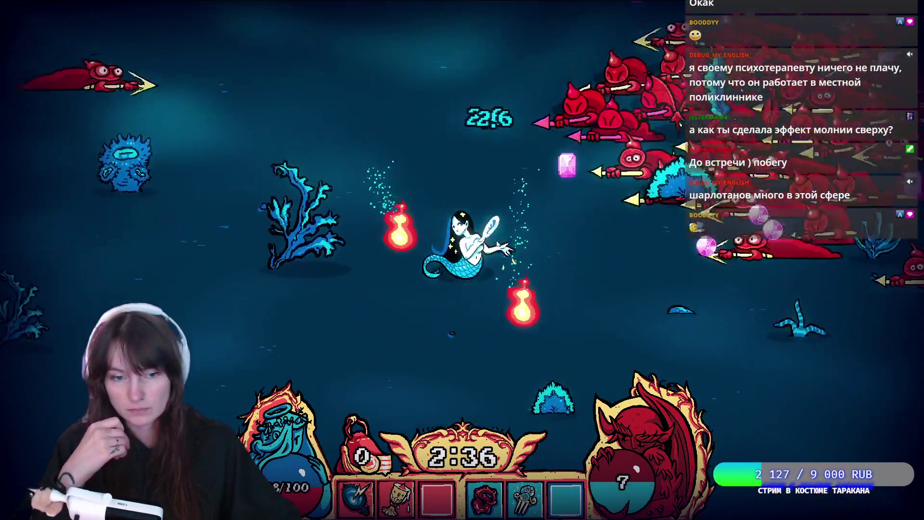
{"action": "key", "text": "d"}
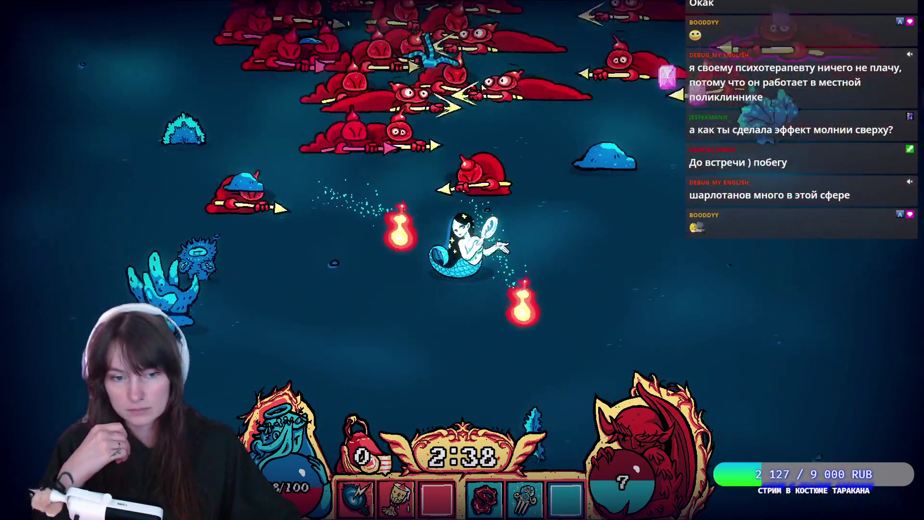
{"action": "key", "text": "w"}
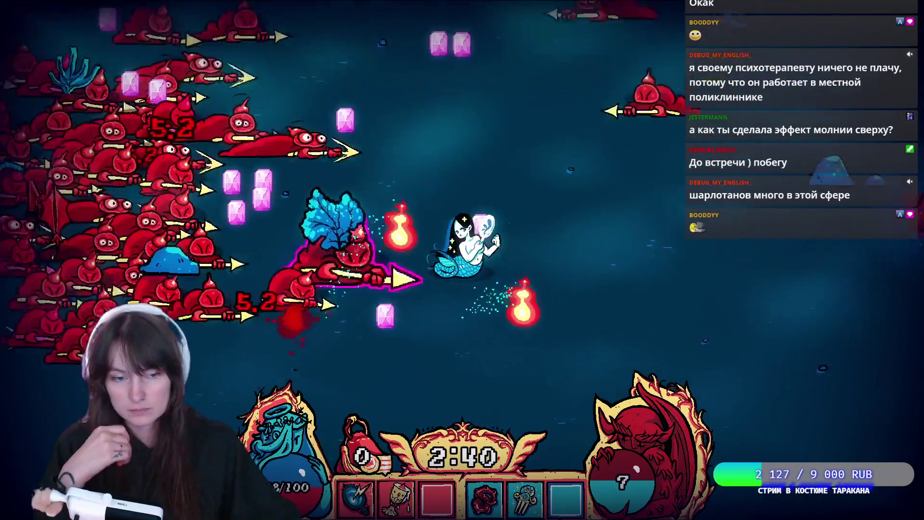
{"action": "key", "text": "d"}
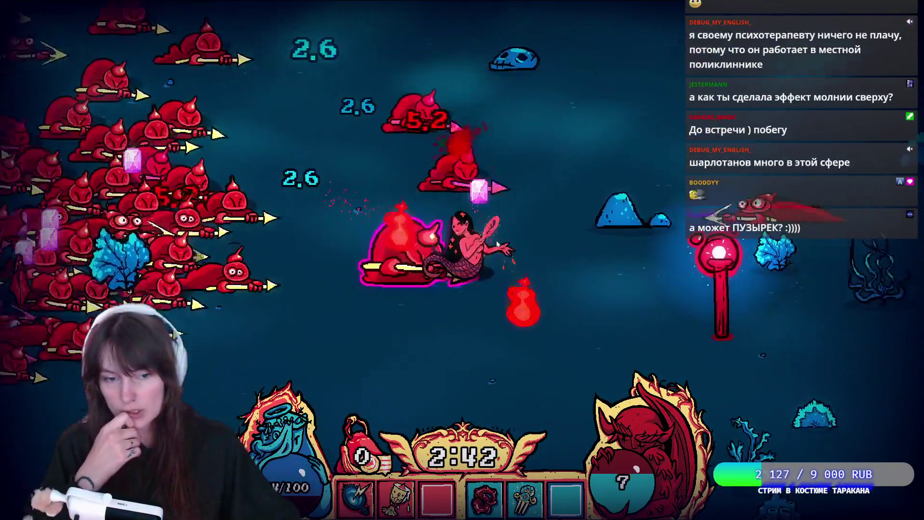
{"action": "key", "text": "d"}
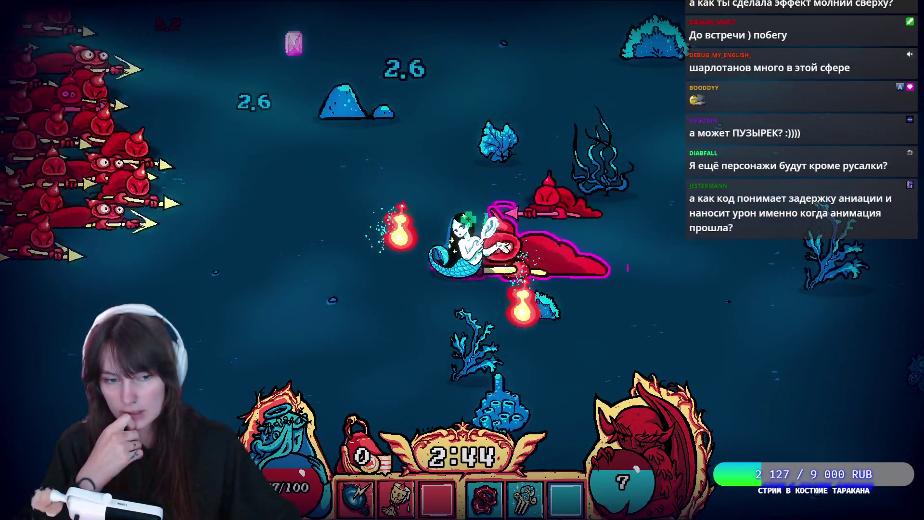
{"action": "key", "text": "a"}
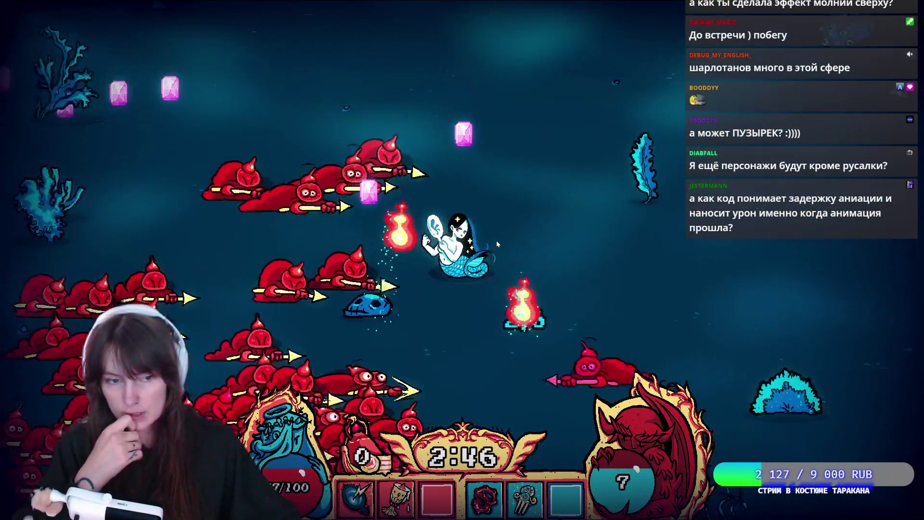
{"action": "key", "text": "w"}
{"action": "key", "text": "a"}
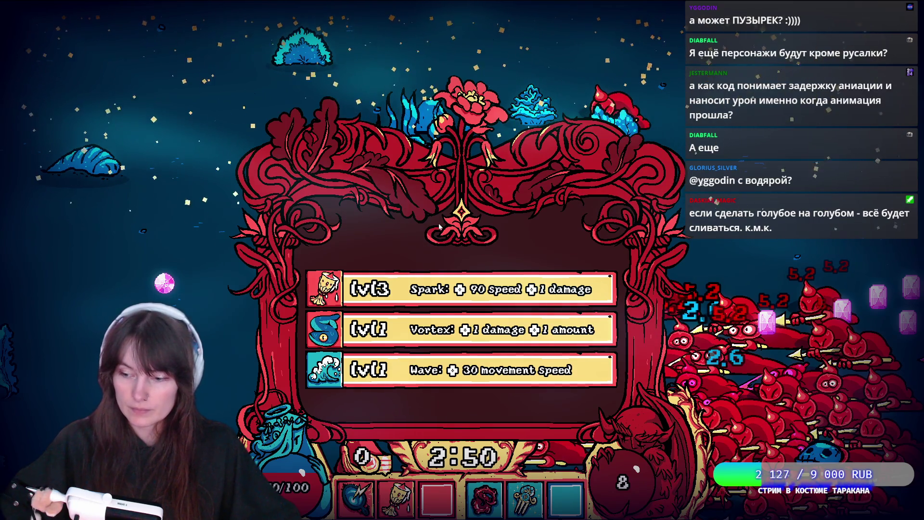
- Choose Spark level 3 for more speed and damage, then swim left
{"action": "left_click", "coordinate": [383, 286]}
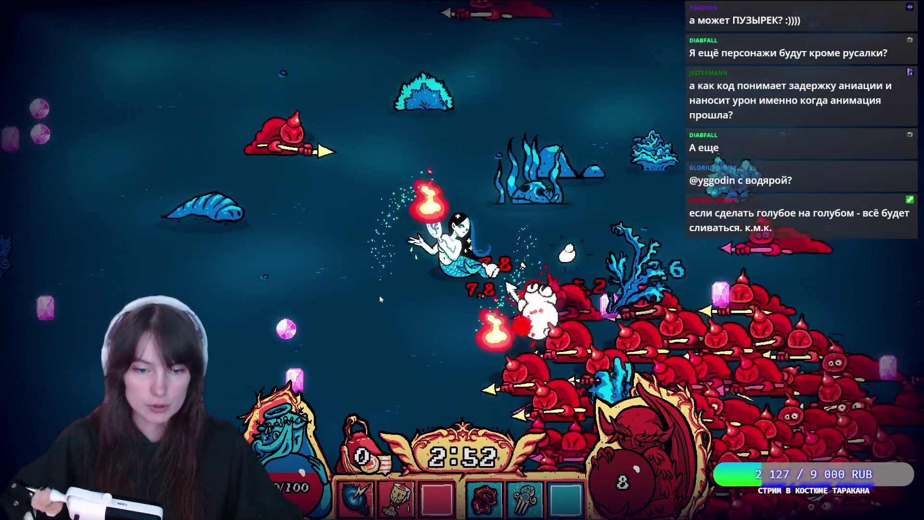
{"action": "key", "text": "a"}
{"action": "key", "text": "a"}
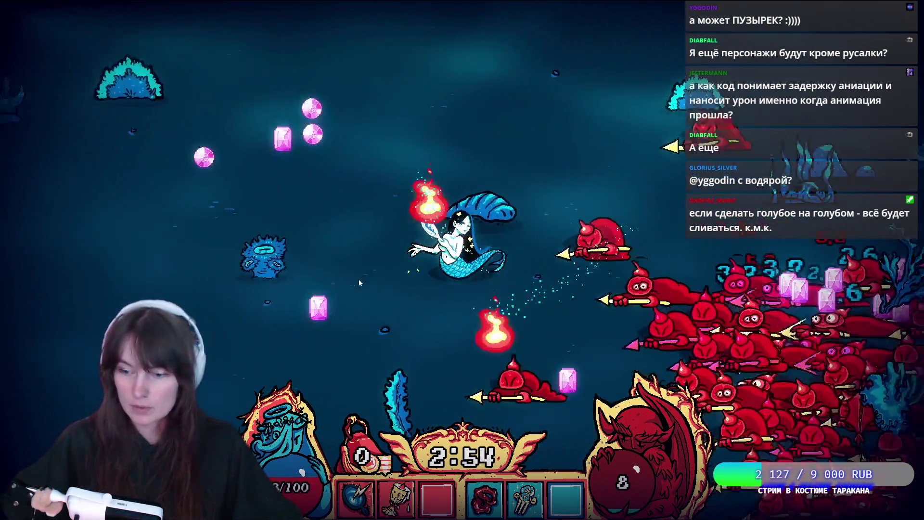
- Swim around the swarm, collecting gems toward the next level-up
{"action": "key", "text": "s"}
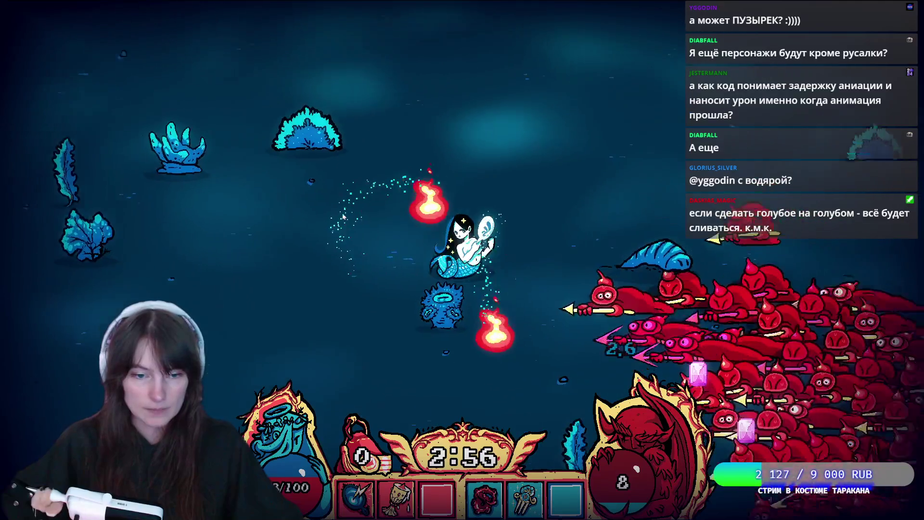
{"action": "key", "text": "d"}
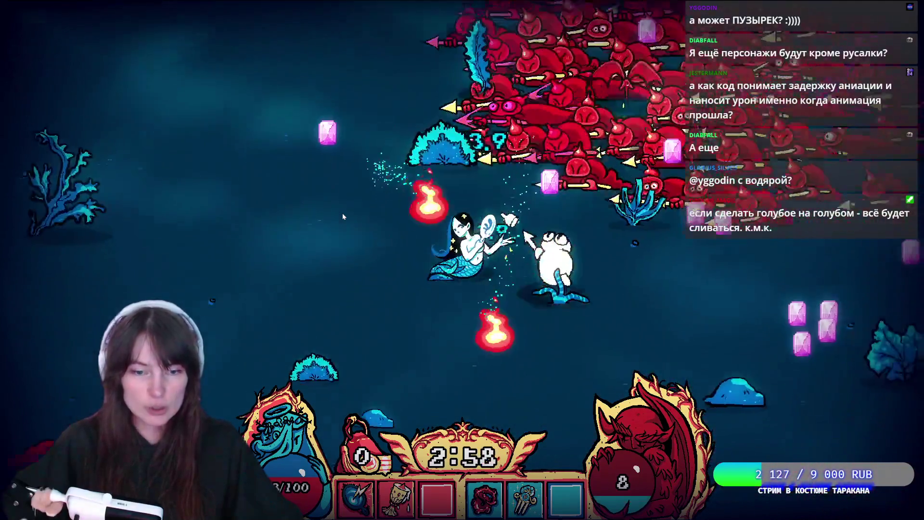
{"action": "key", "text": "w"}
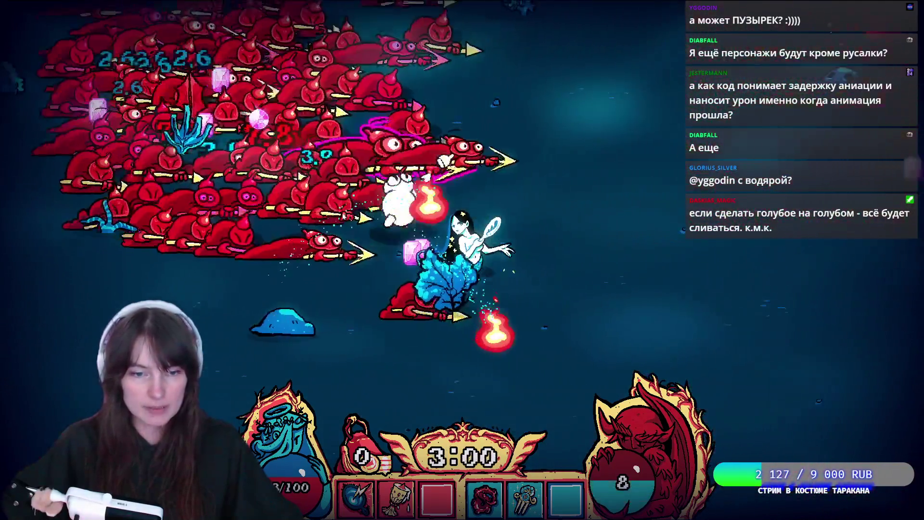
{"action": "key", "text": "w"}
{"action": "key", "text": "d"}
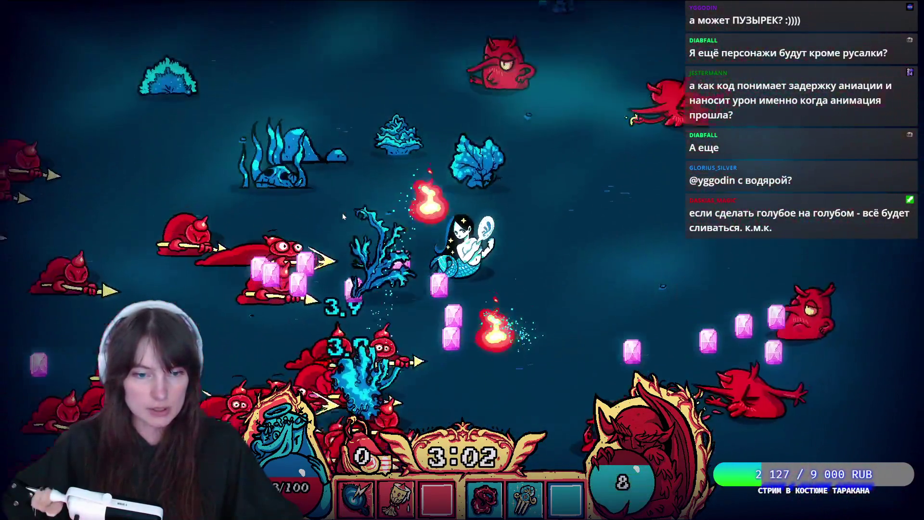
{"action": "key", "text": "d"}
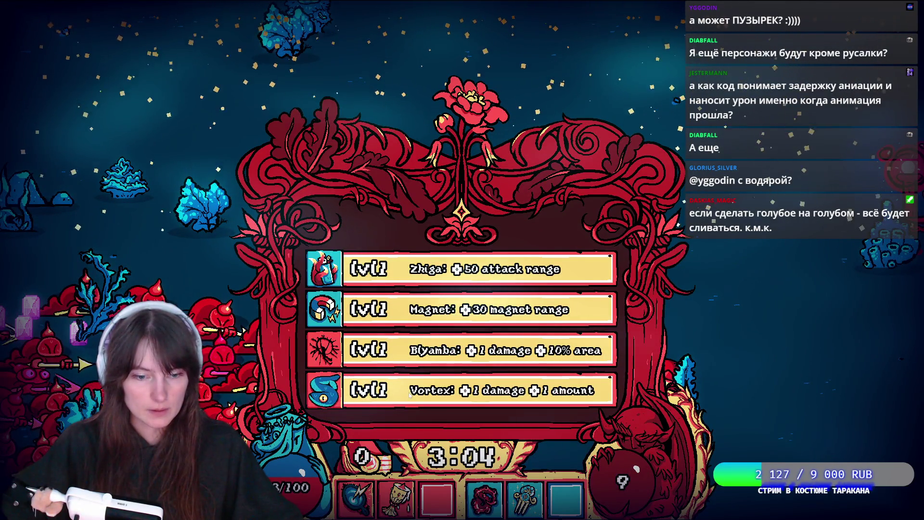
- Take the Zhiga upgrade and swim down and left away from the swarm
{"action": "left_click", "coordinate": [409, 270]}
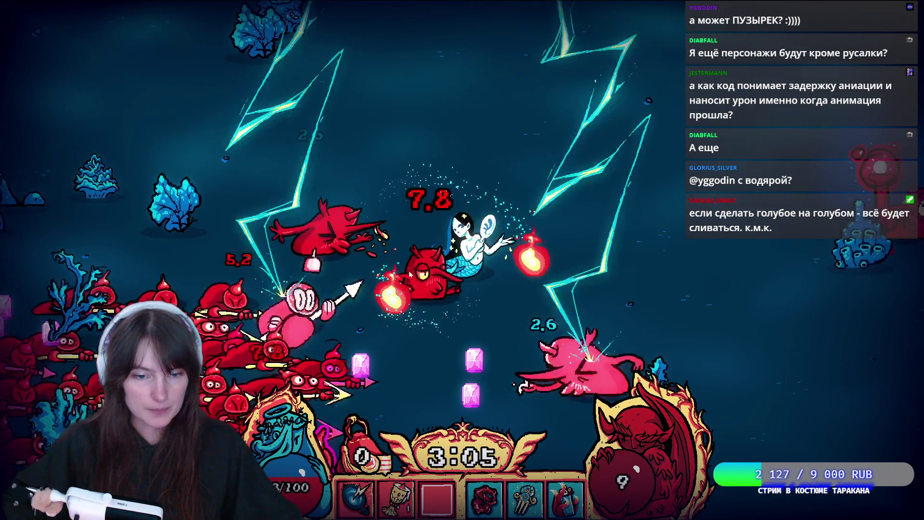
{"action": "key", "text": "d"}
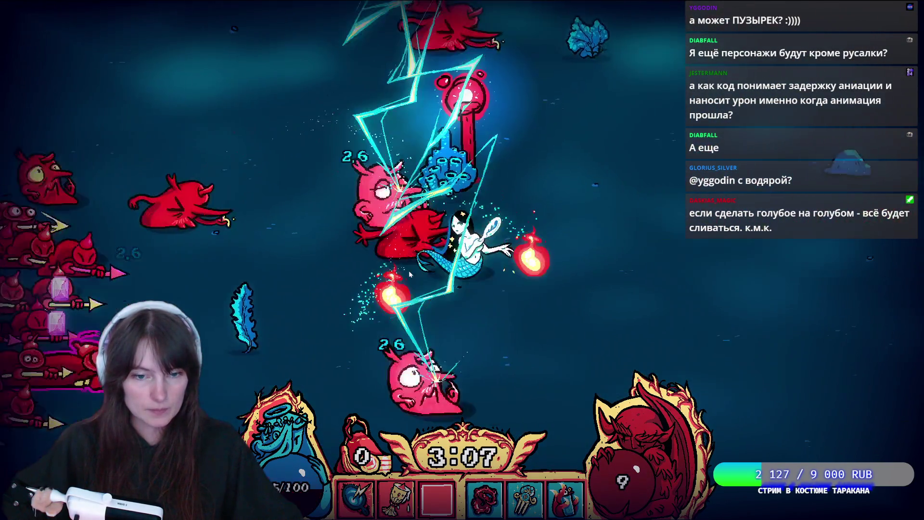
{"action": "key", "text": "s"}
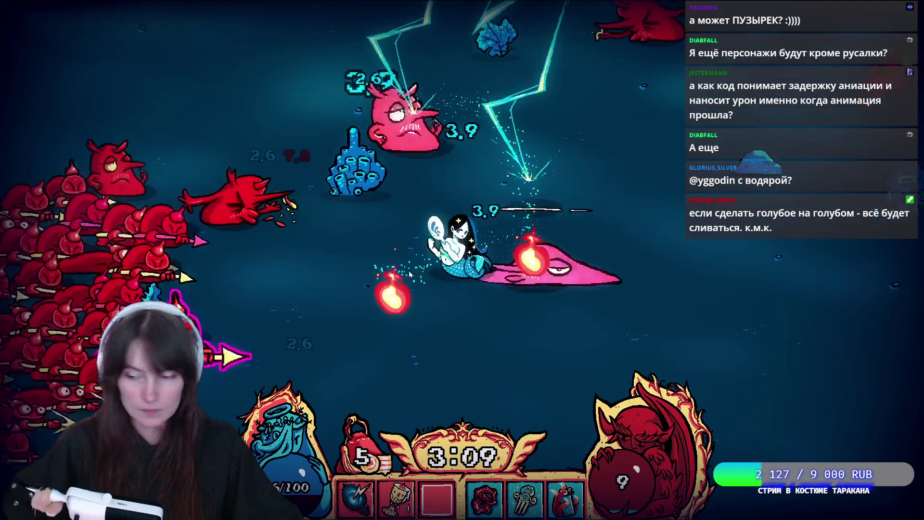
{"action": "key", "text": "a"}
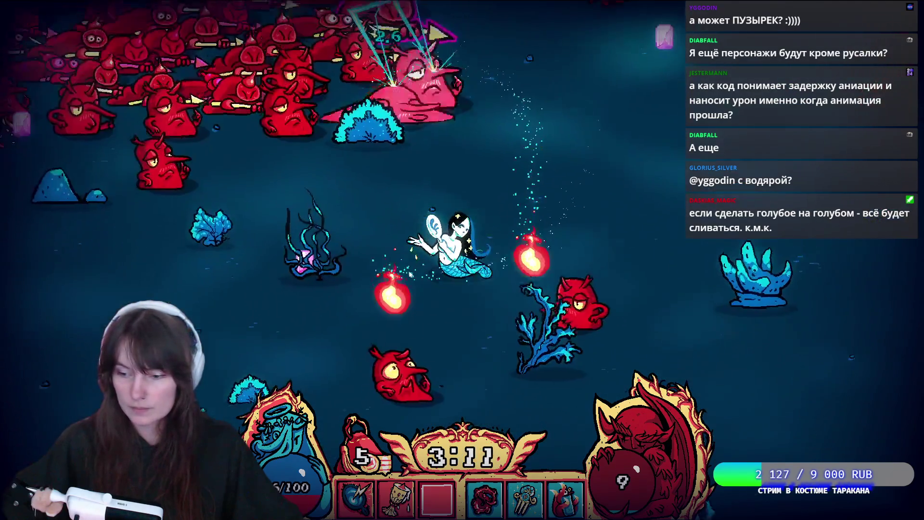
{"action": "key", "text": "s"}
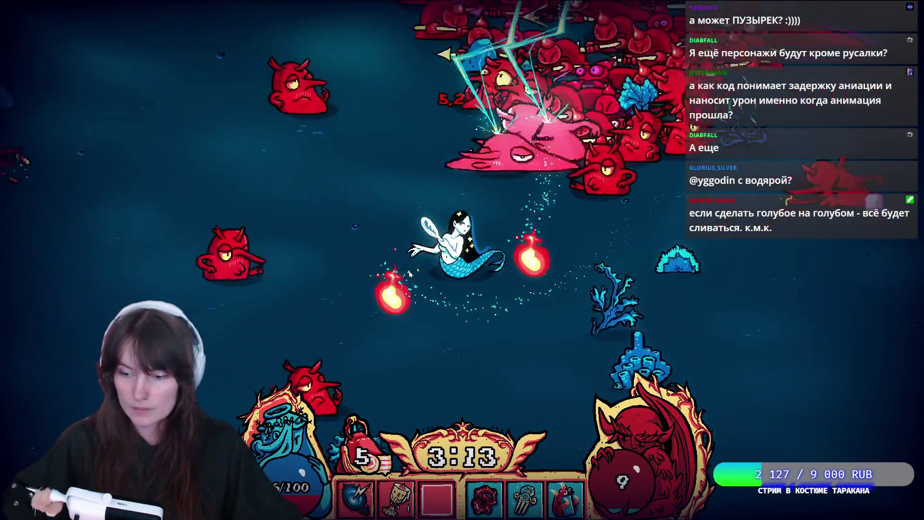
{"action": "key", "text": "a"}
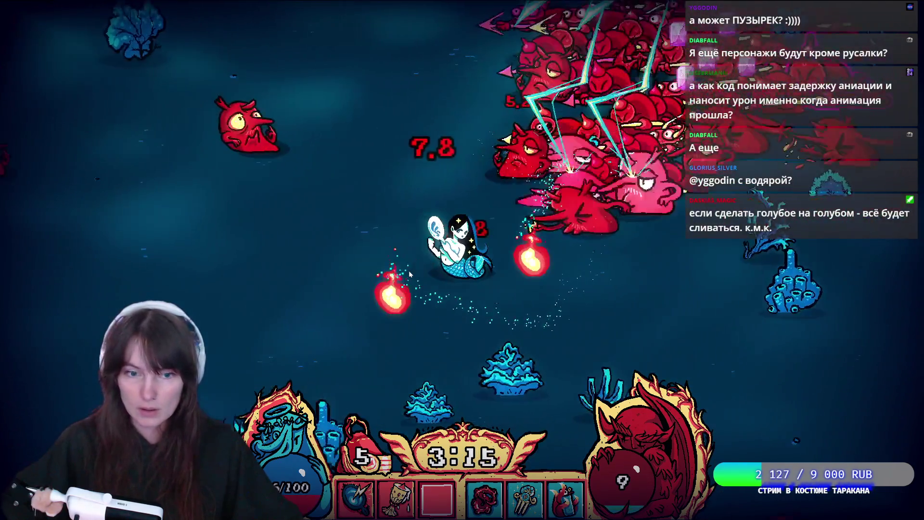
{"action": "key", "text": "w"}
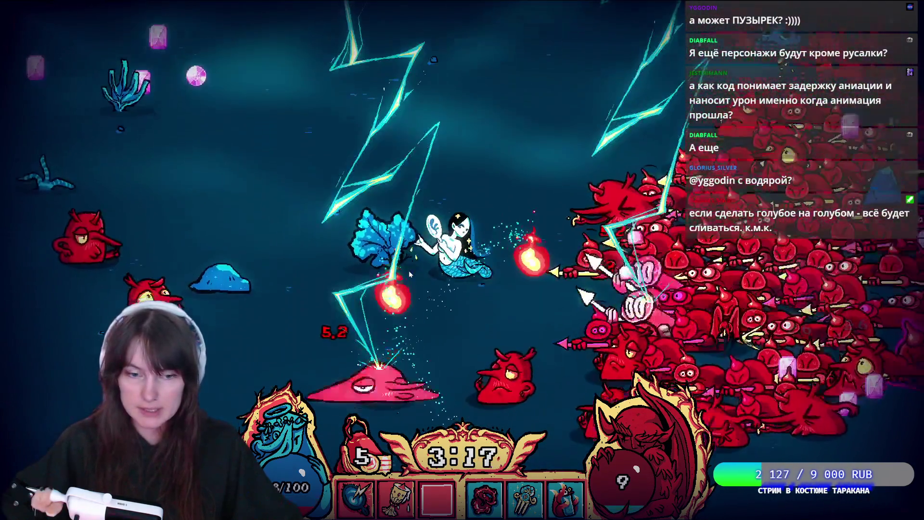
- Escape the horde to the right, collecting a gem to reach level 10
{"action": "key", "text": "a"}
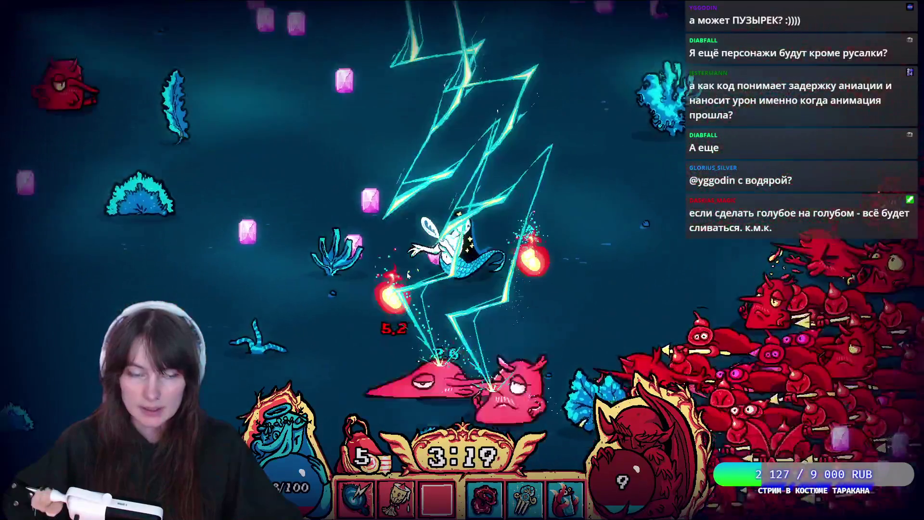
{"action": "key", "text": "s"}
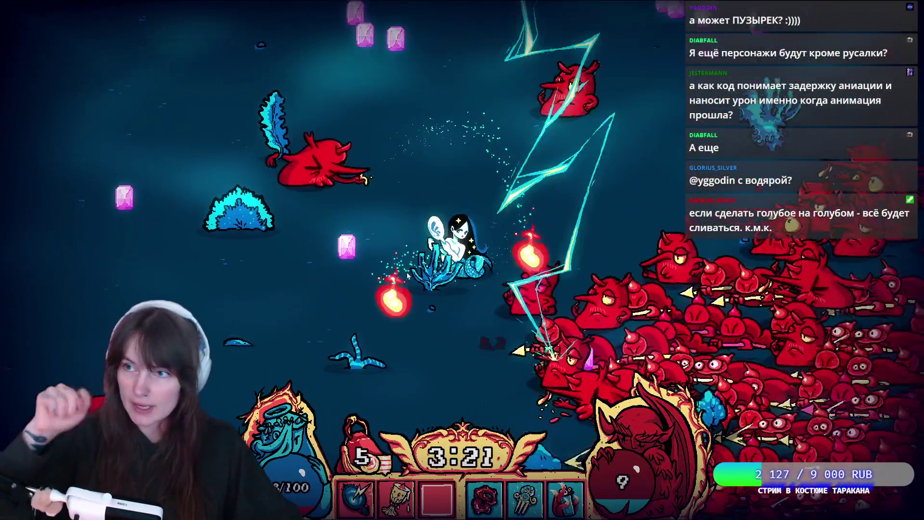
{"action": "key", "text": "w"}
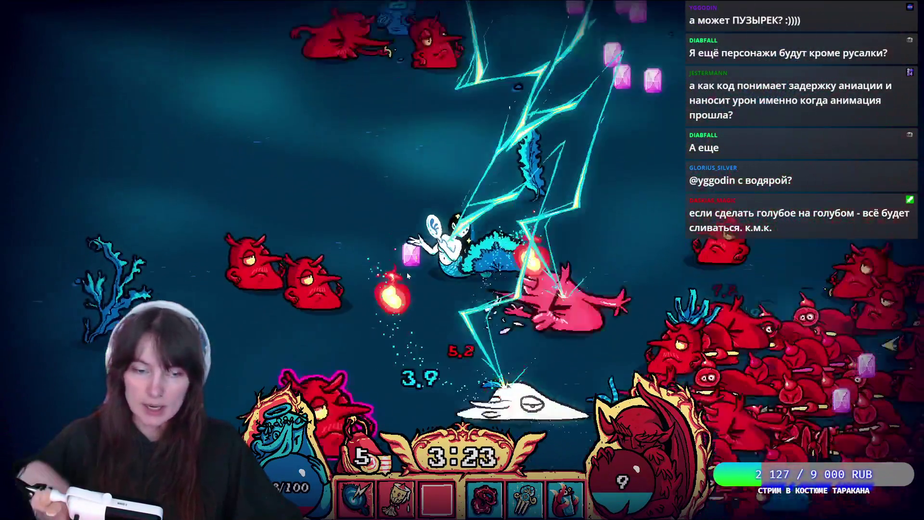
{"action": "key", "text": "d"}
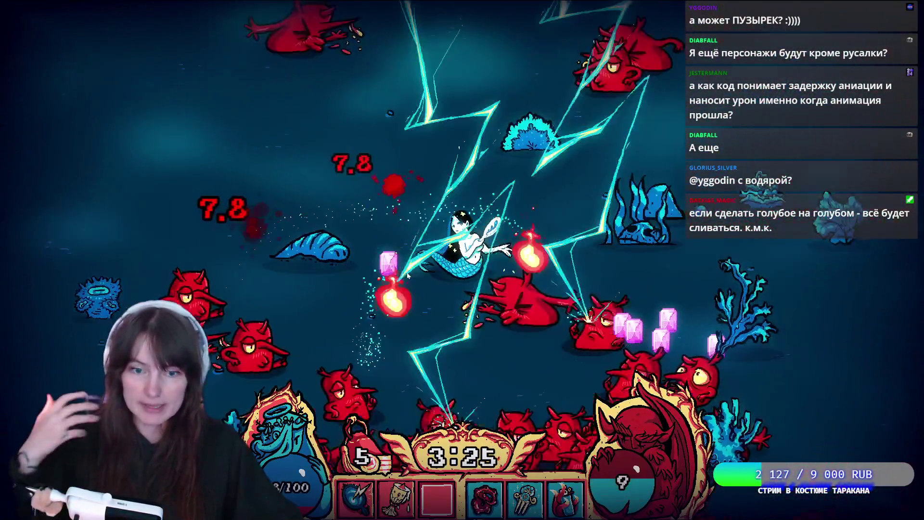
{"action": "key", "text": "d"}
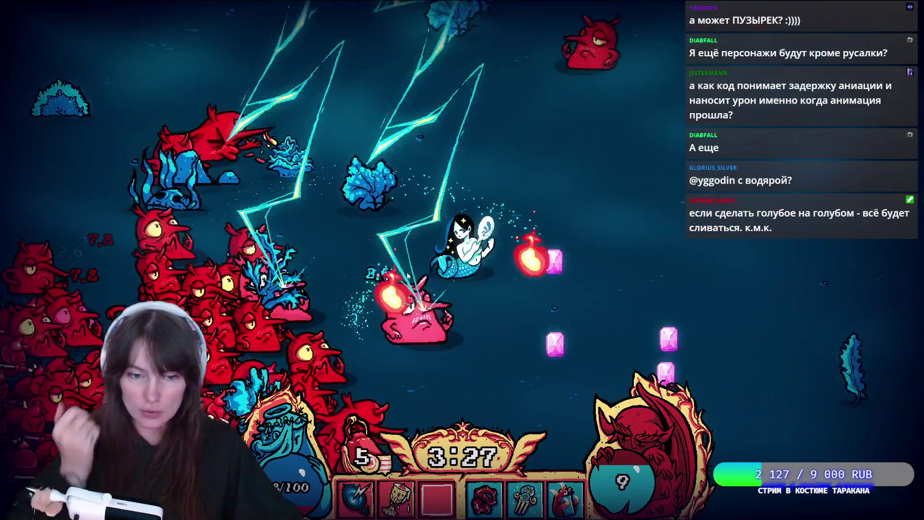
{"action": "key", "text": "d"}
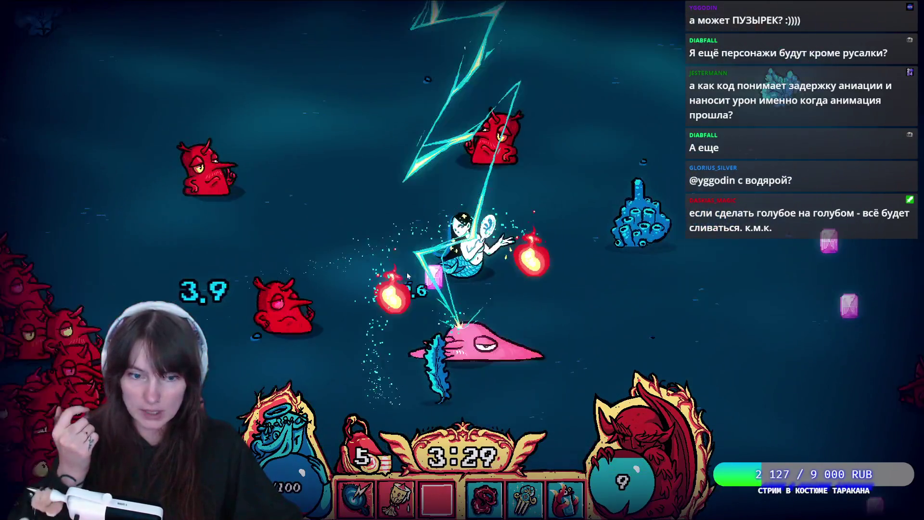
{"action": "key", "text": "d"}
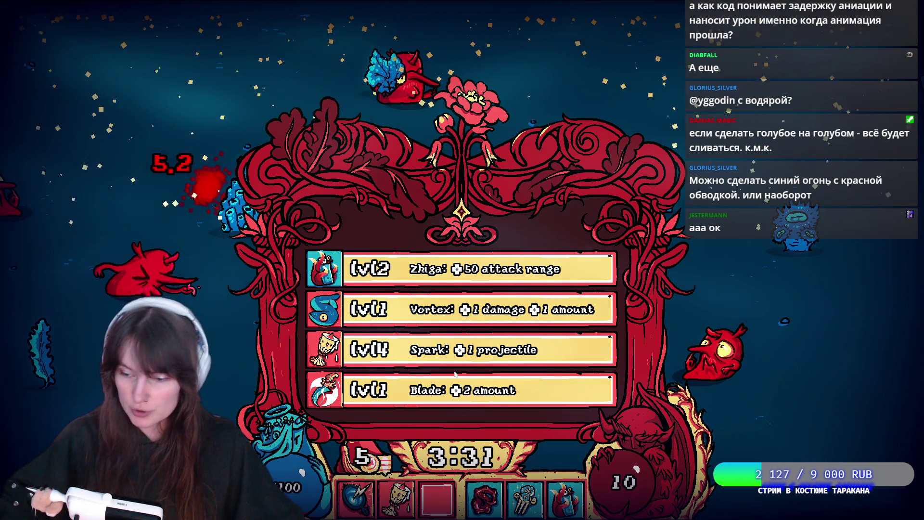
- Take the Spark +1 projectile upgrade at level 10
{"action": "left_click", "coordinate": [392, 351]}
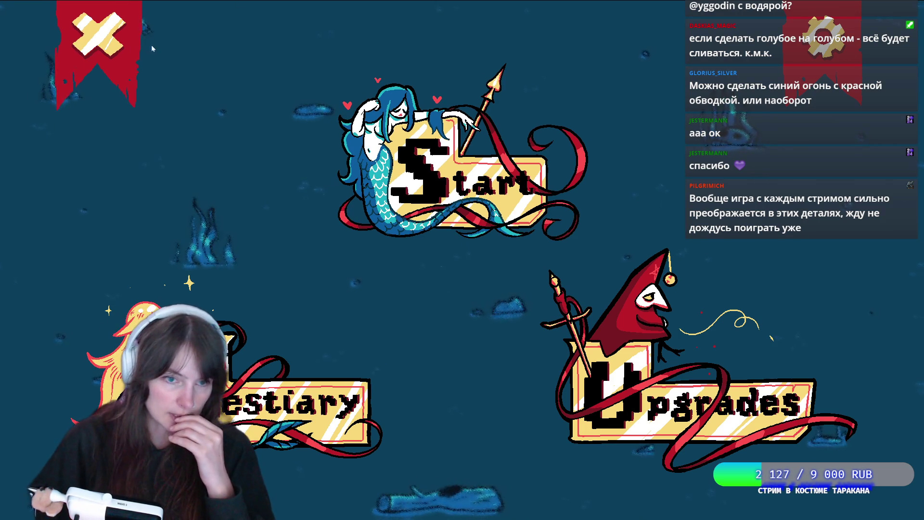
- Start a new mermaid run and swim south, north and west collecting orbs
{"action": "key", "text": "Return"}
{"action": "left_click", "coordinate": [671, 333]}
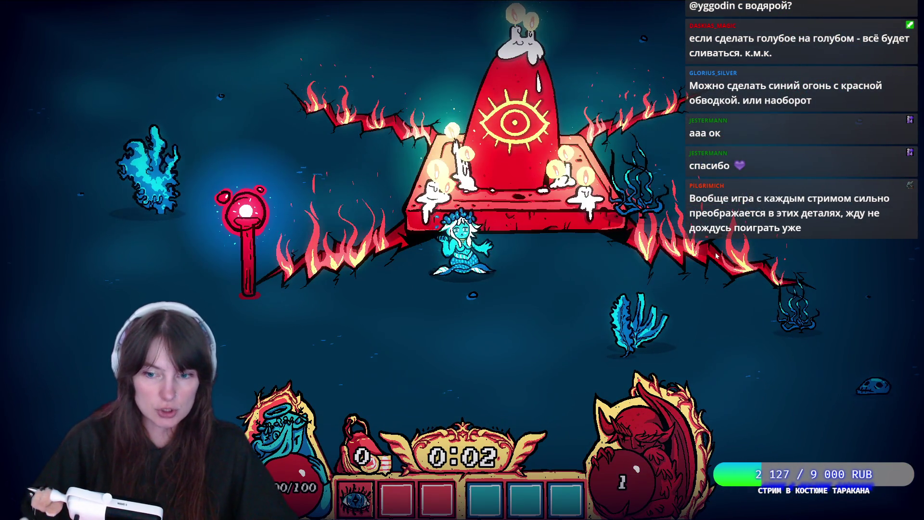
{"action": "key", "text": "s"}
{"action": "key", "text": "s"}
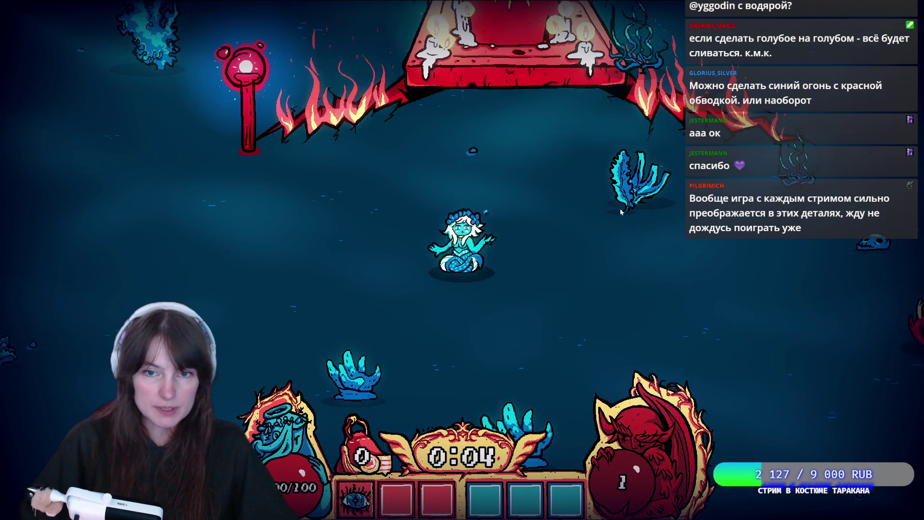
{"action": "key", "text": "s"}
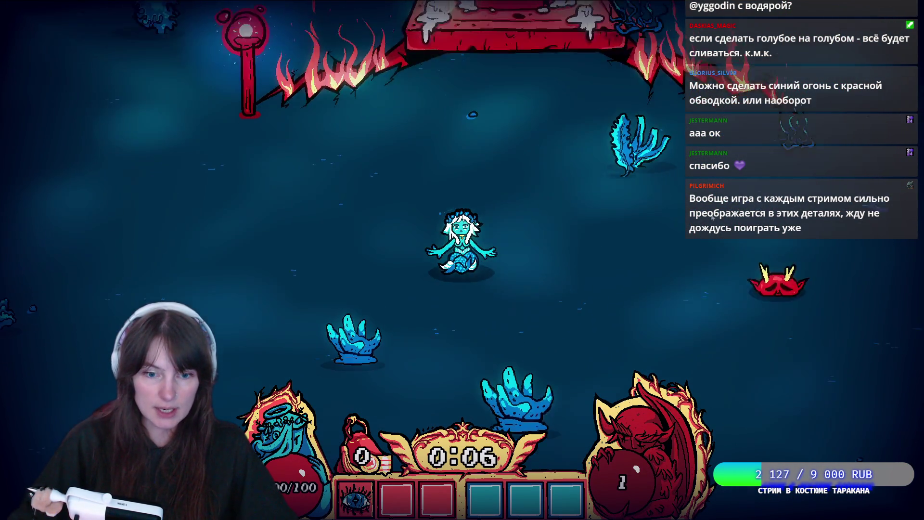
{"action": "key", "text": "w"}
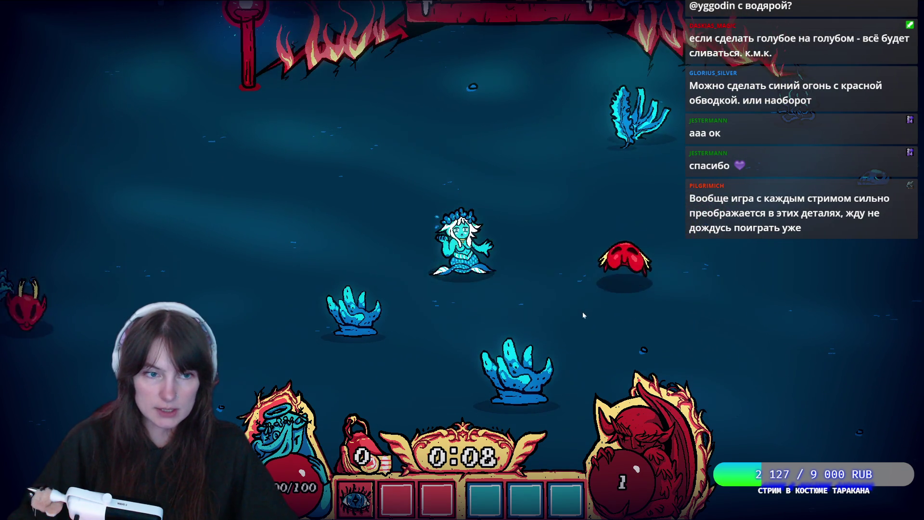
{"action": "key", "text": "a"}
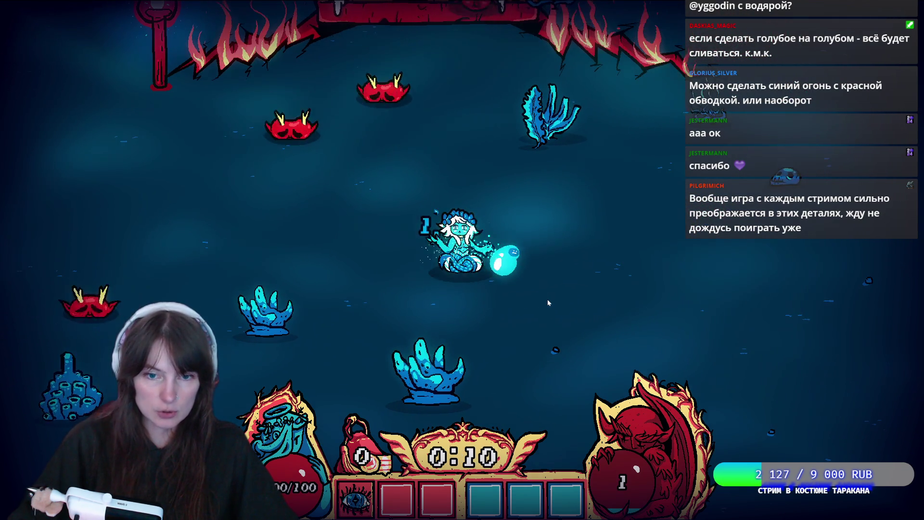
- Keep swimming east and diagonally to collect orbs until the 0:29 level-up
{"action": "key", "text": "d"}
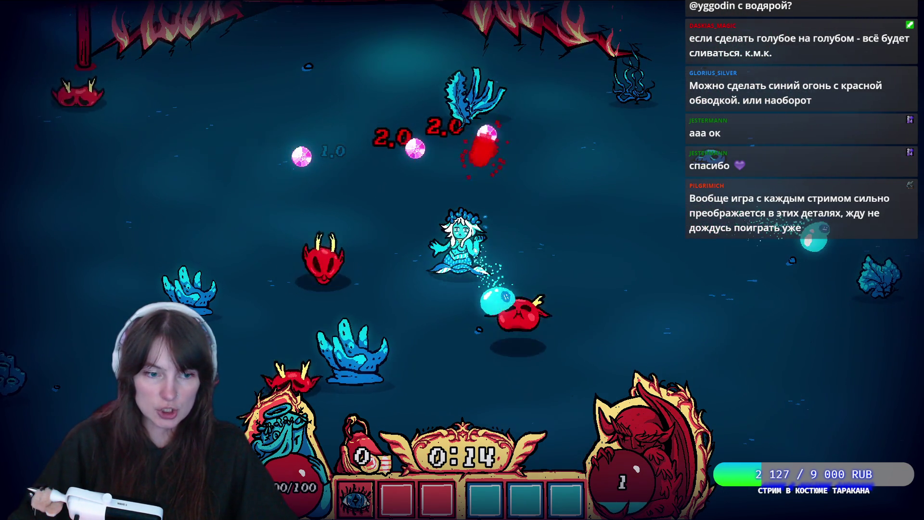
{"action": "key", "text": "s"}
{"action": "key", "text": "d"}
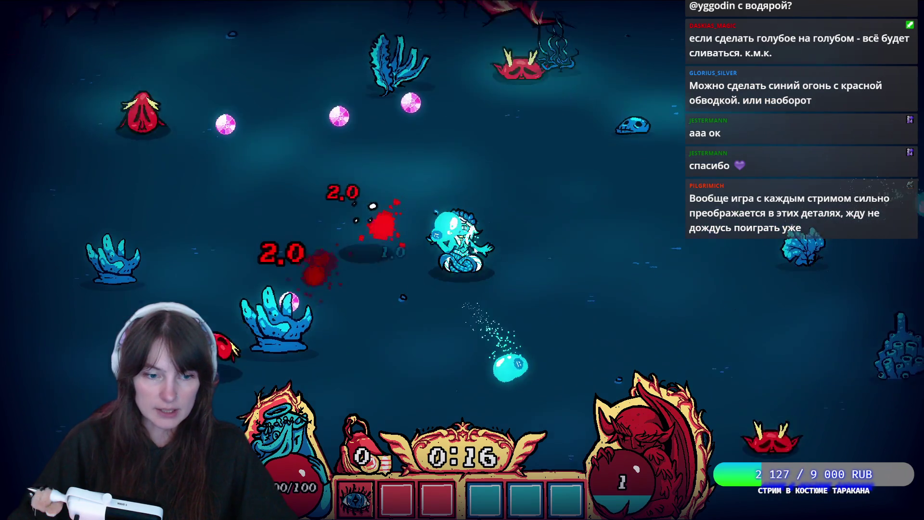
{"action": "key", "text": "w"}
{"action": "key", "text": "d"}
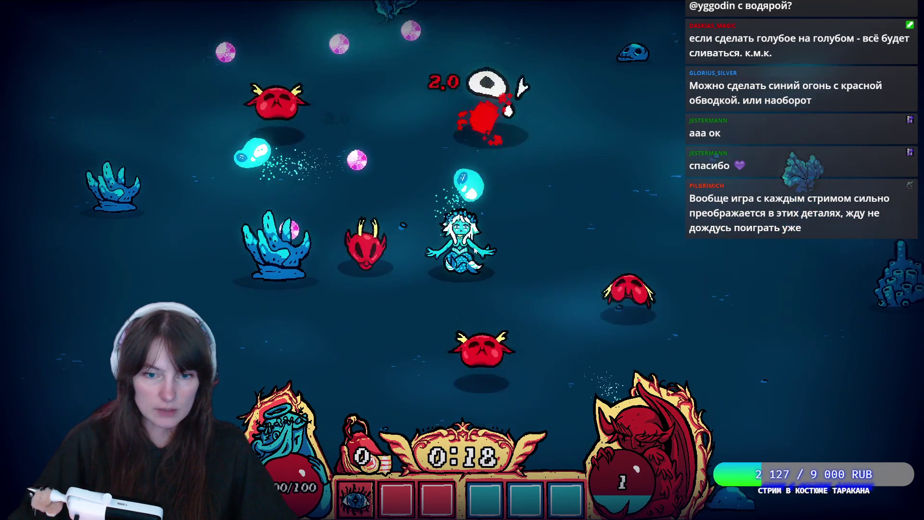
{"action": "key", "text": "a"}
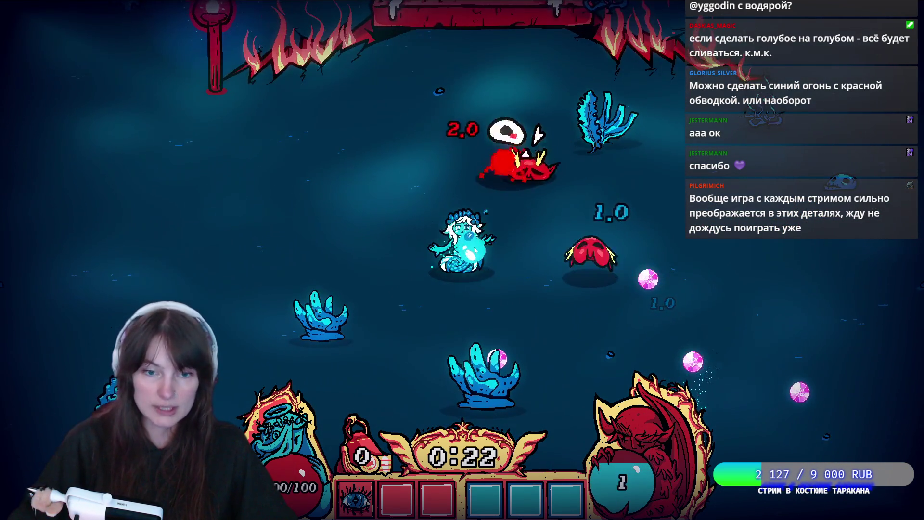
{"action": "key", "text": "s"}
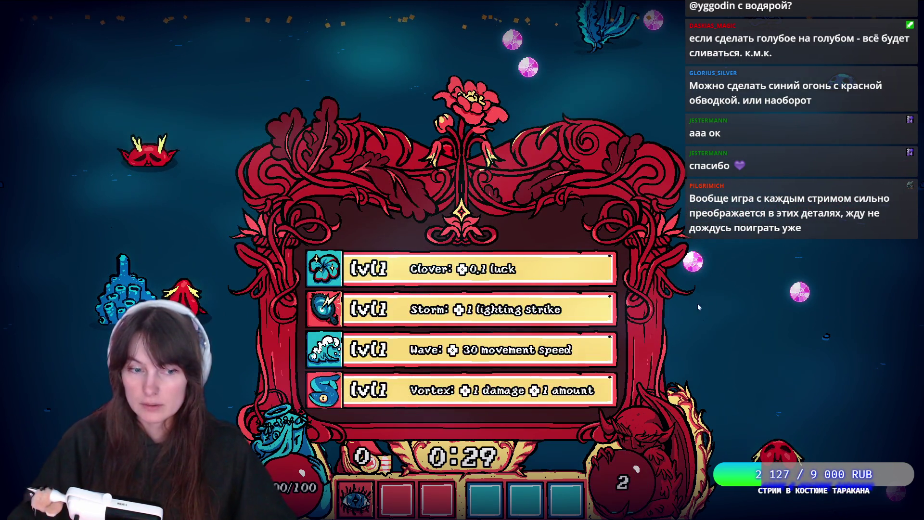
- Take the Storm lightning upgrade, then swim around collecting orbs toward the next level
{"action": "left_click", "coordinate": [376, 324]}
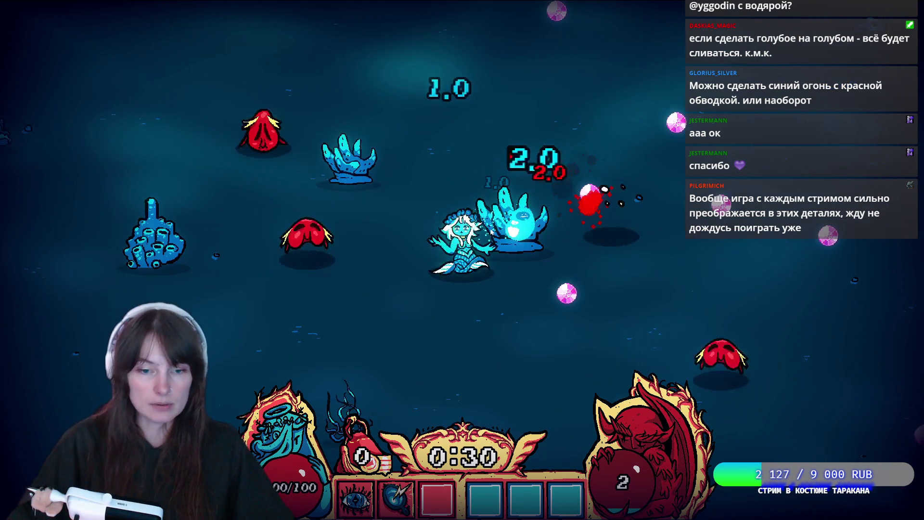
{"action": "key", "text": "s"}
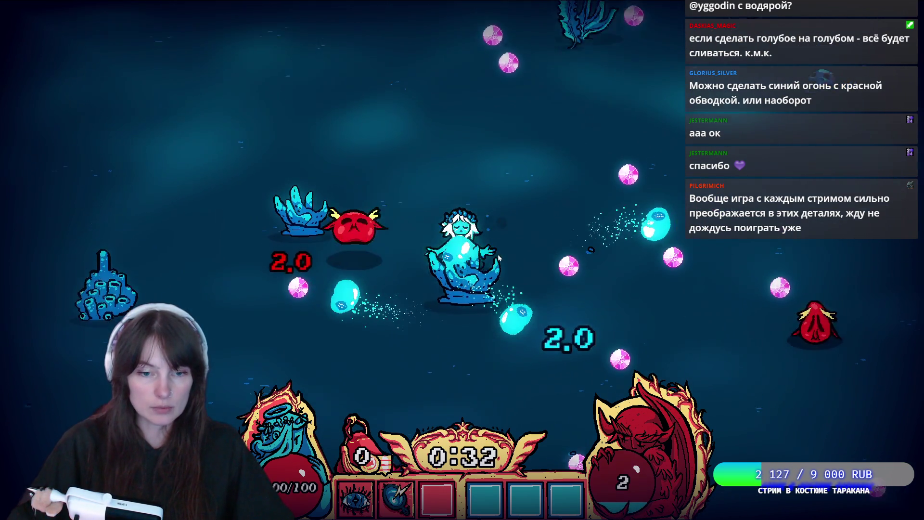
{"action": "key", "text": "w"}
{"action": "key", "text": "d"}
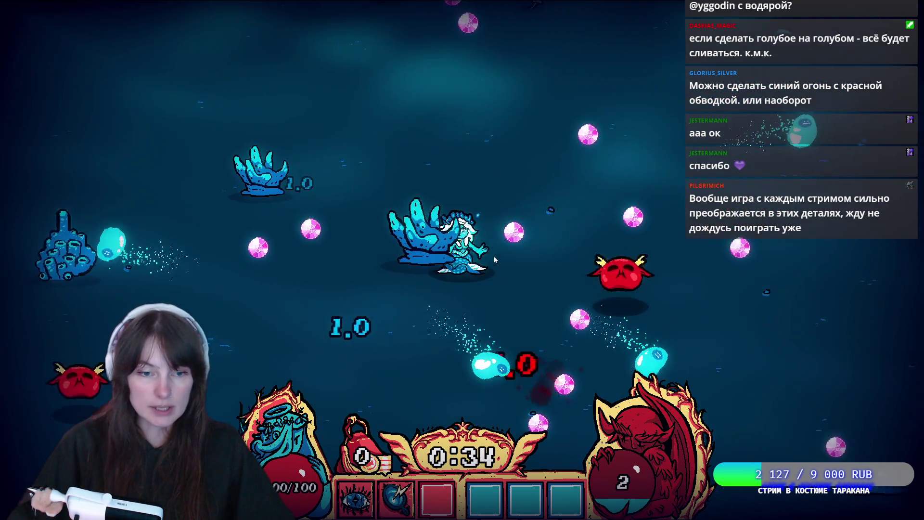
{"action": "key", "text": "d"}
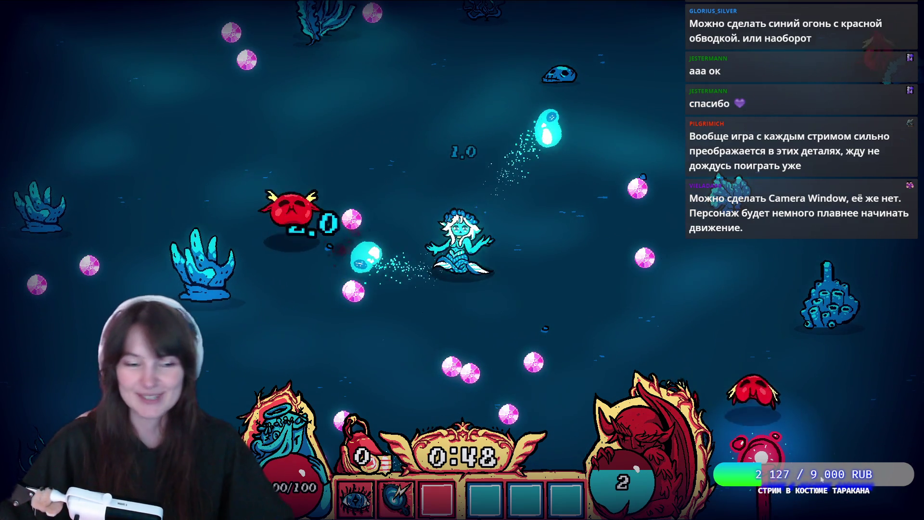
{"action": "key", "text": "a"}
{"action": "key", "text": "s"}
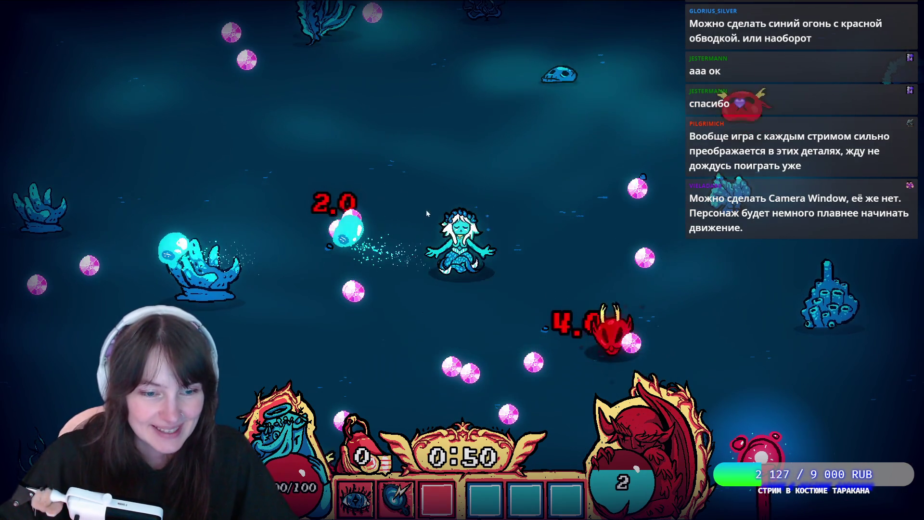
{"action": "key", "text": "s"}
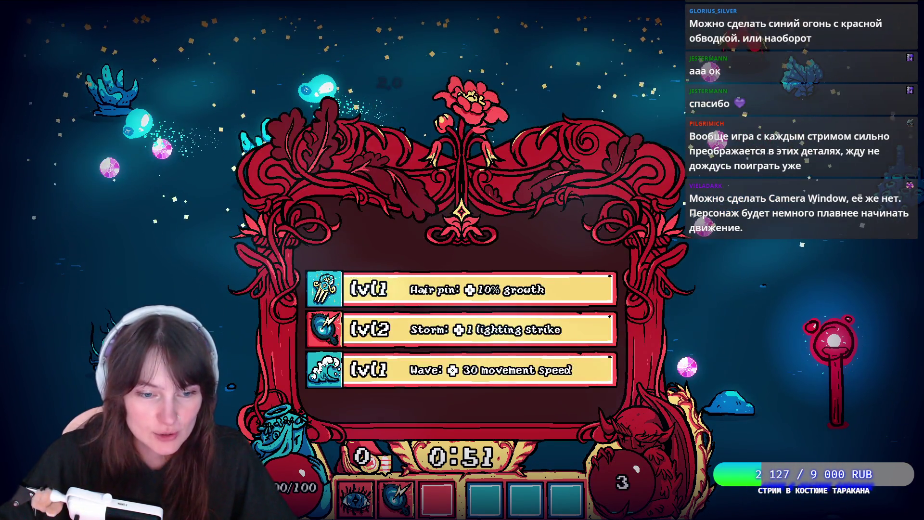
- Take the Hair pin growth upgrade and swim to the red totem and the altar
{"action": "left_click", "coordinate": [422, 291]}
{"action": "key", "text": "d"}
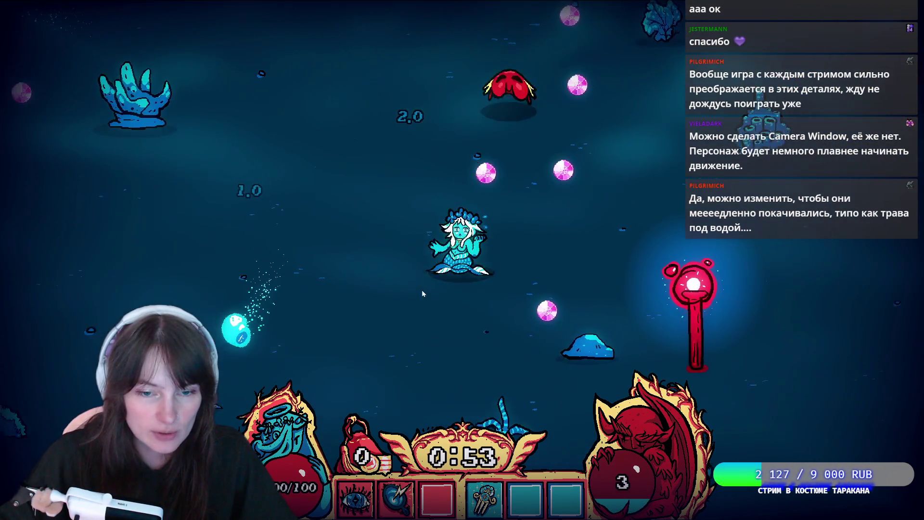
{"action": "key", "text": "a"}
{"action": "key", "text": "s"}
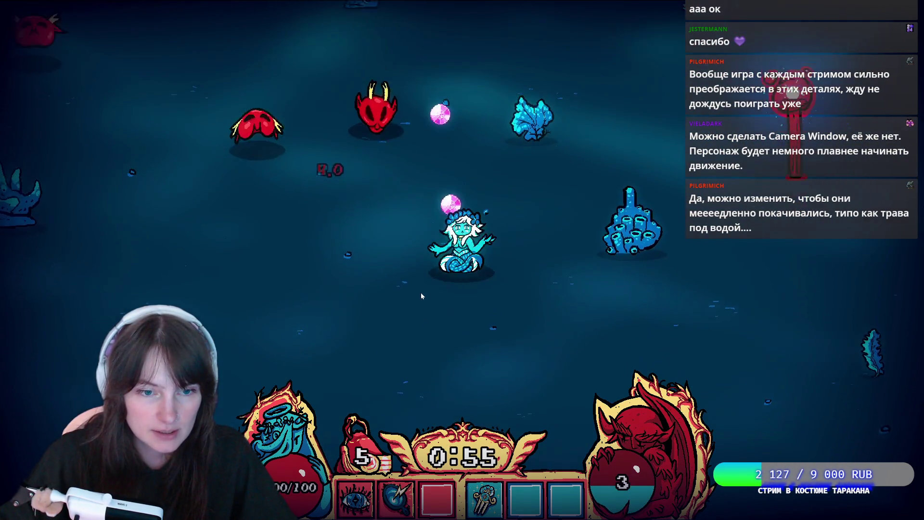
{"action": "key", "text": "w"}
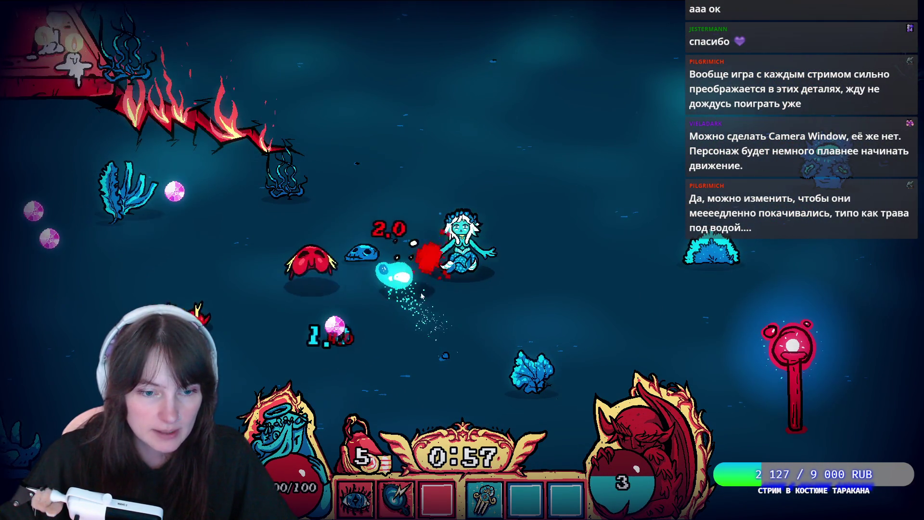
{"action": "key", "text": "a"}
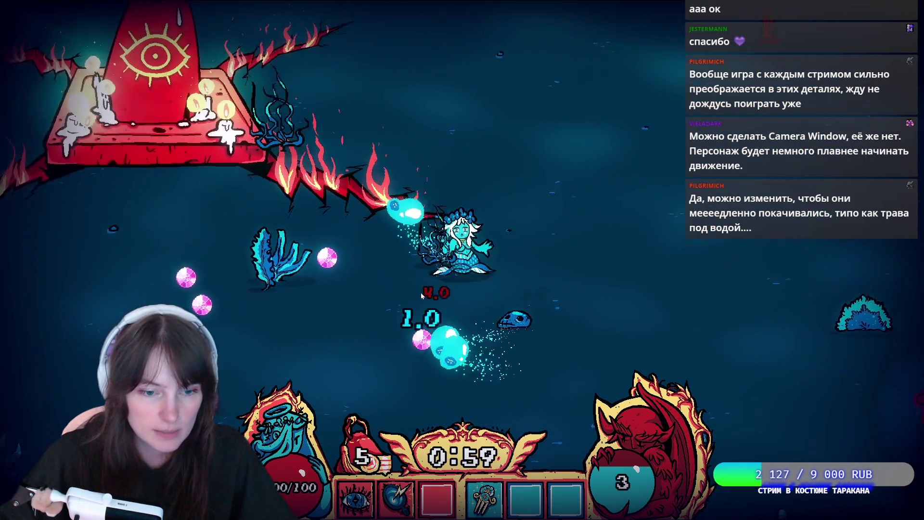
{"action": "key", "text": "s"}
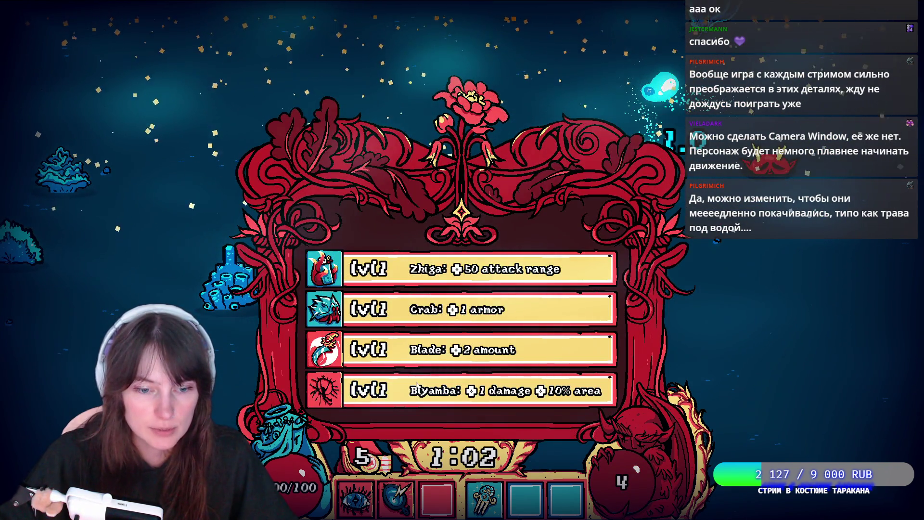
- Take the Biyamba upgrade, swim down and left, then choose Eye at the next level-up
{"action": "left_click", "coordinate": [417, 387]}
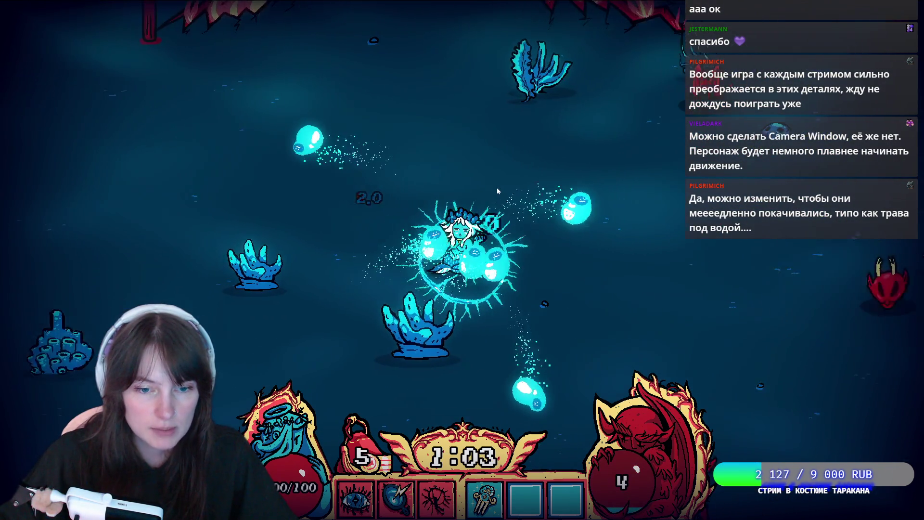
{"action": "key", "text": "d"}
{"action": "key", "text": "s"}
{"action": "key", "text": "a"}
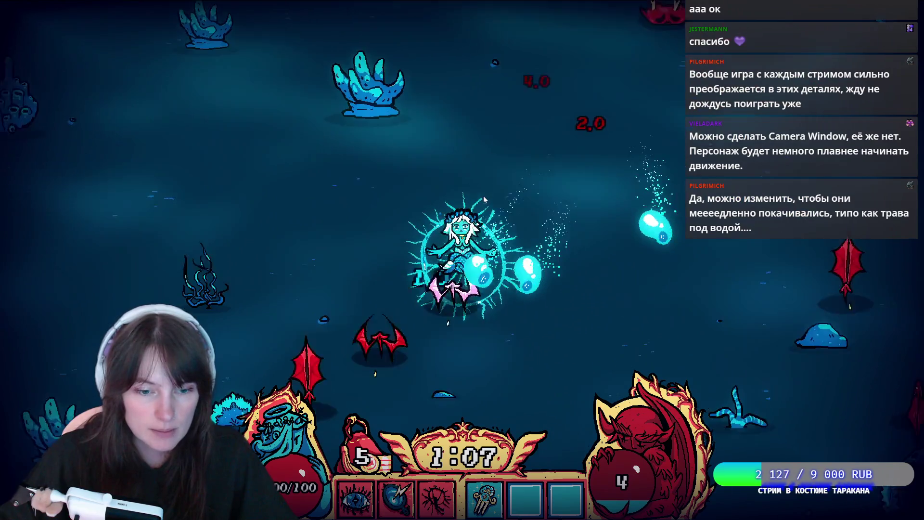
{"action": "key", "text": "a"}
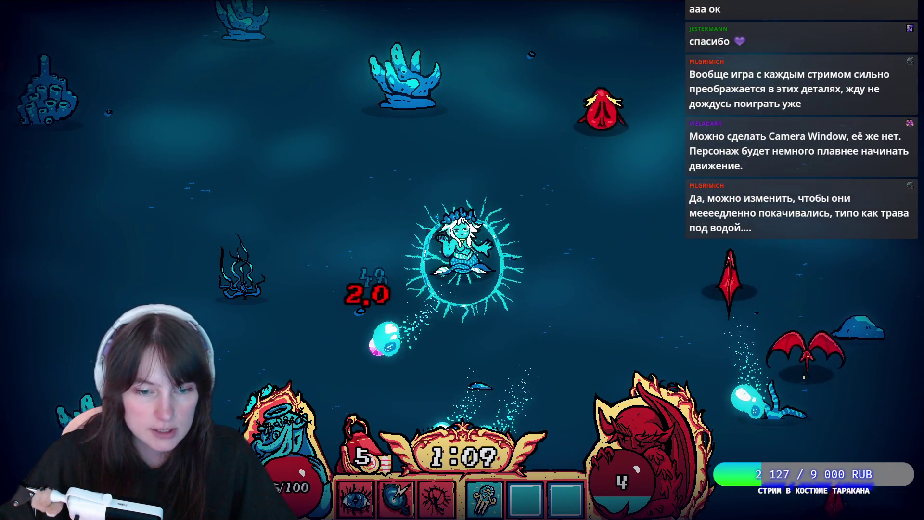
{"action": "key", "text": "a"}
{"action": "key", "text": "s"}
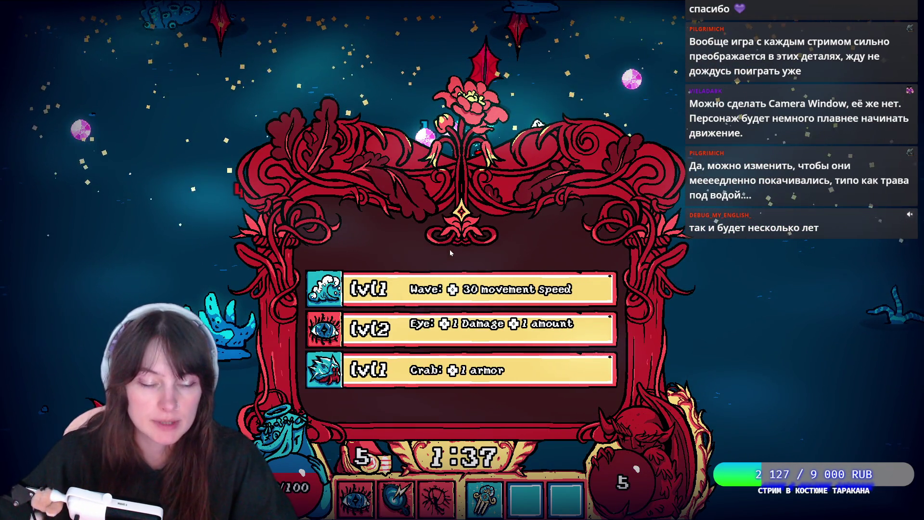
{"action": "left_click", "coordinate": [463, 327]}
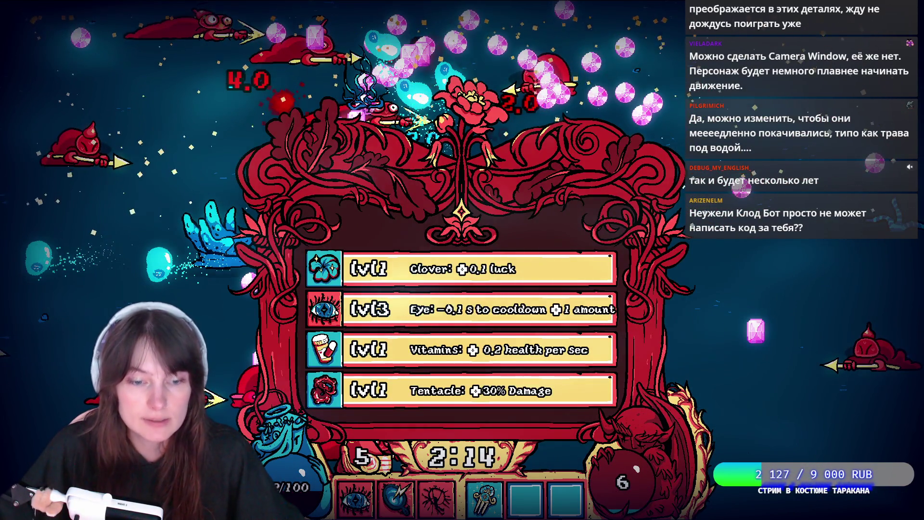
- Pick the level-6 and level-7 upgrades and steer the mermaid through the enemy wave
{"action": "key", "text": "Return"}
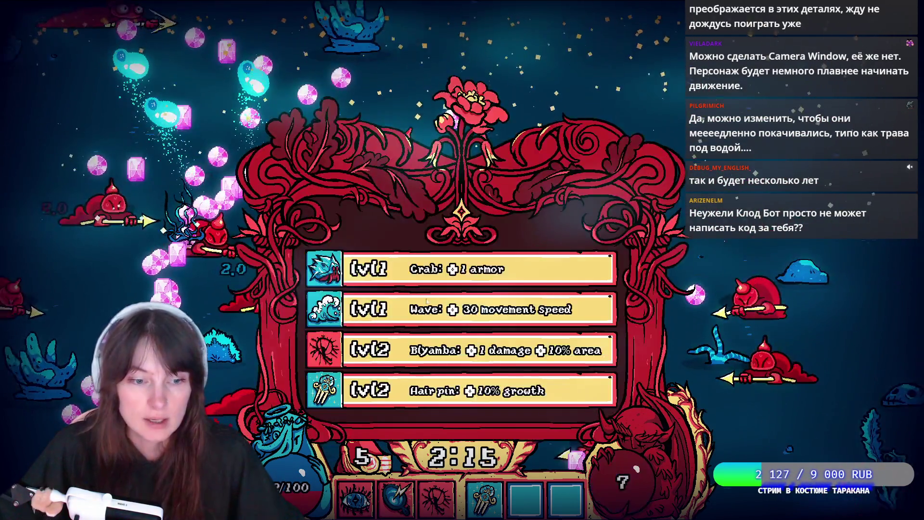
{"action": "left_click", "coordinate": [426, 301]}
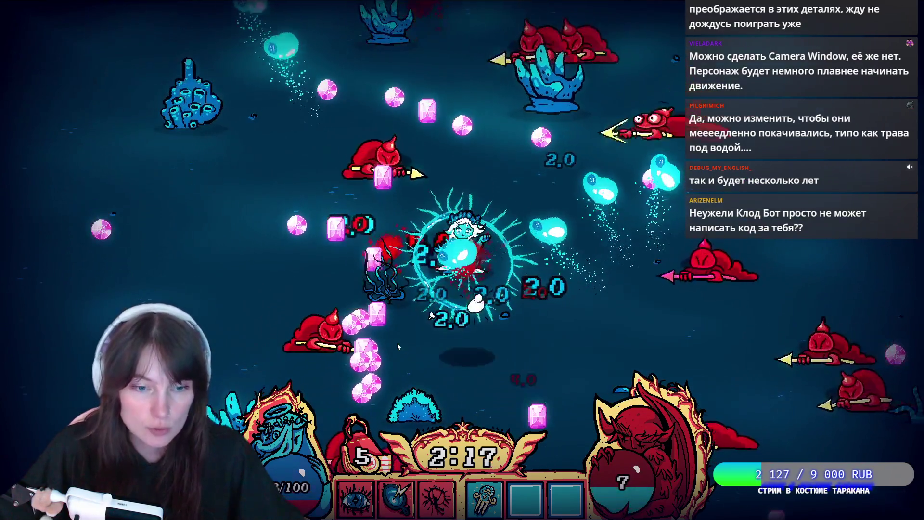
{"action": "key", "text": "s"}
{"action": "key", "text": "a"}
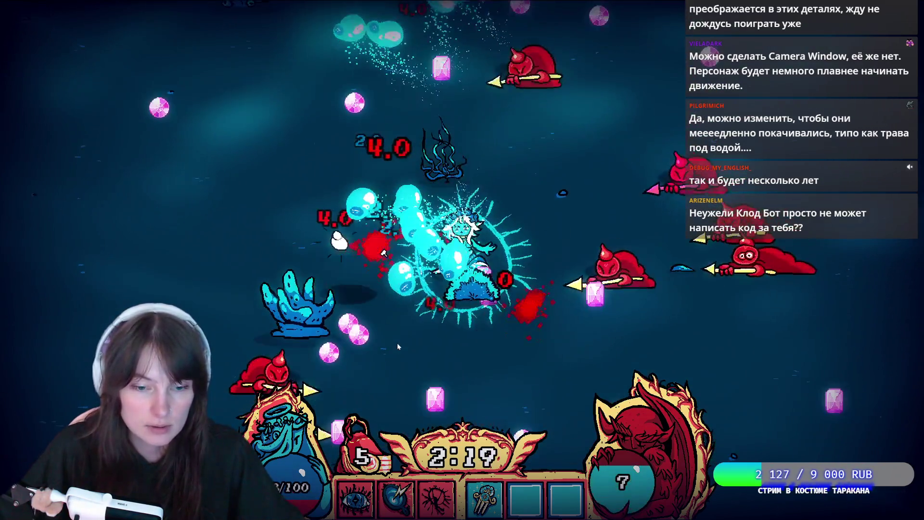
{"action": "key", "text": "d"}
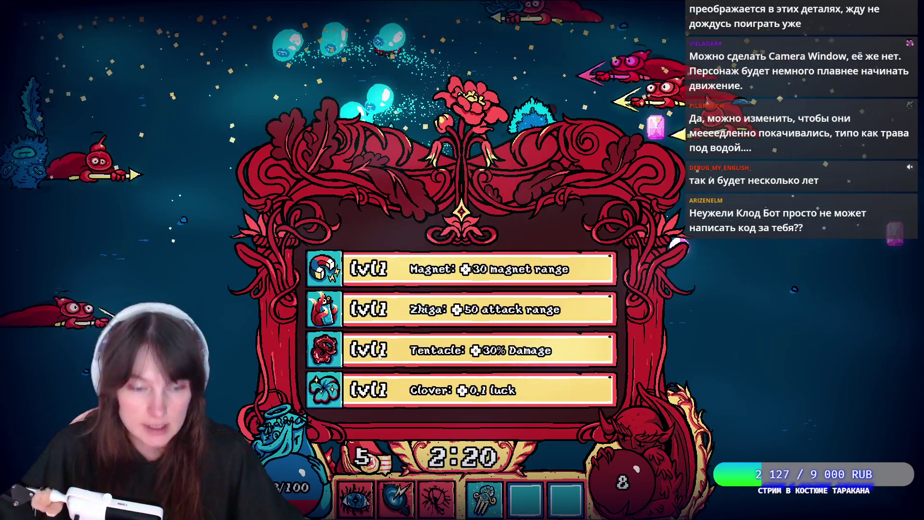
- Take the Magnet pickup-range upgrade and swim the mermaid right and down
{"action": "left_click", "coordinate": [388, 271]}
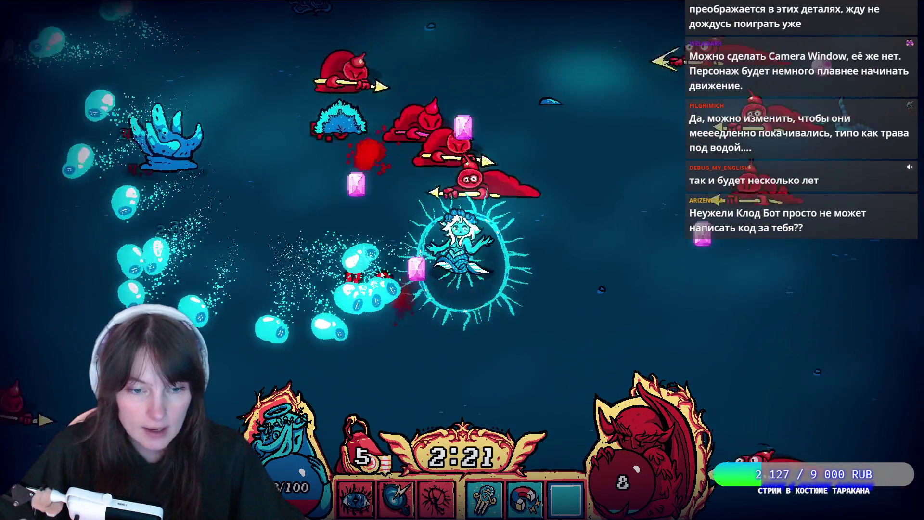
{"action": "key", "text": "d"}
{"action": "key", "text": "s"}
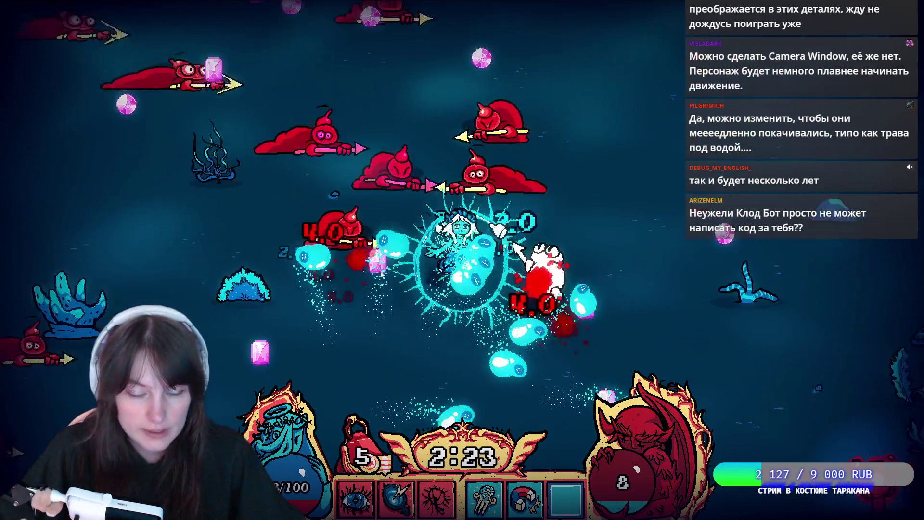
{"action": "key", "text": "d"}
{"action": "key", "text": "s"}
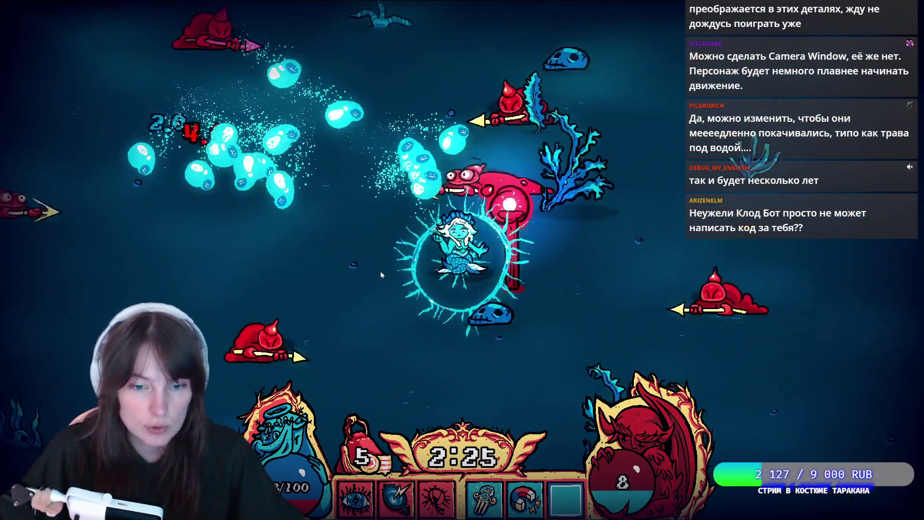
- Swim up-left, then down and right, and take Vitamins (+0.2 health per sec)
{"action": "key", "text": "w"}
{"action": "key", "text": "a"}
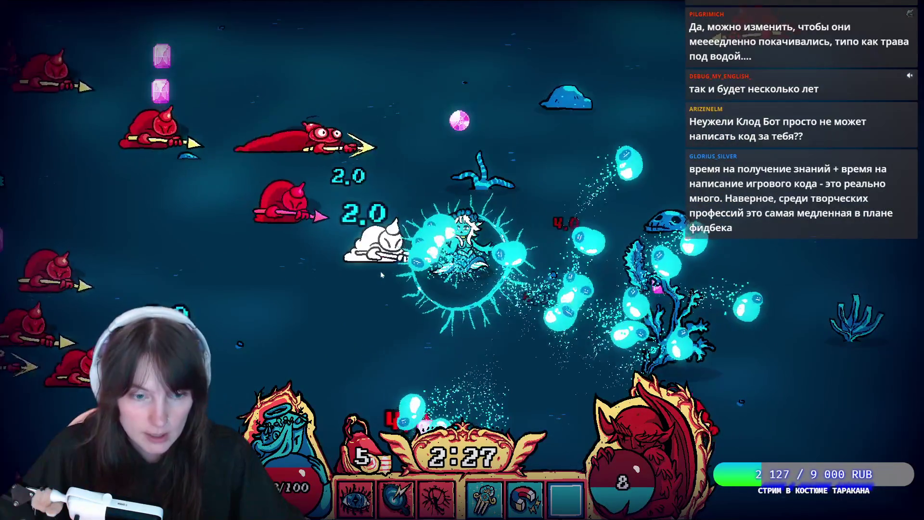
{"action": "key", "text": "a"}
{"action": "key", "text": "w"}
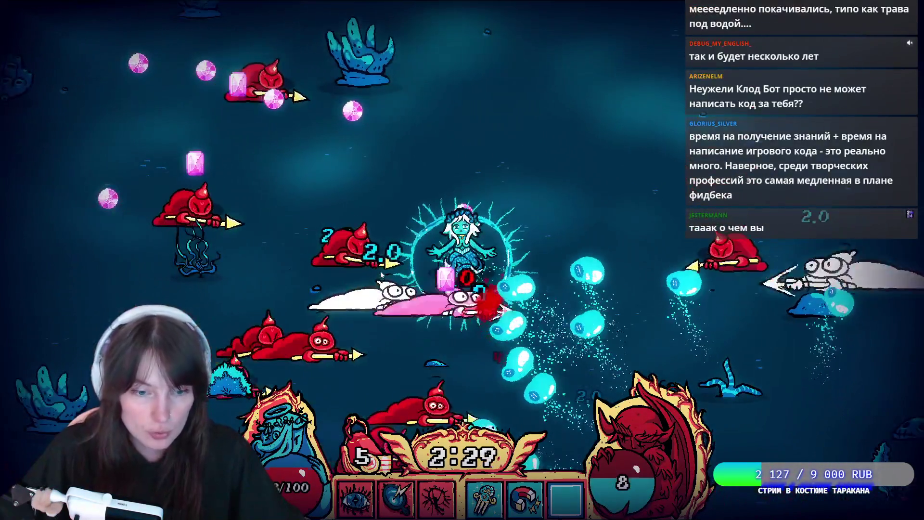
{"action": "key", "text": "a"}
{"action": "key", "text": "w"}
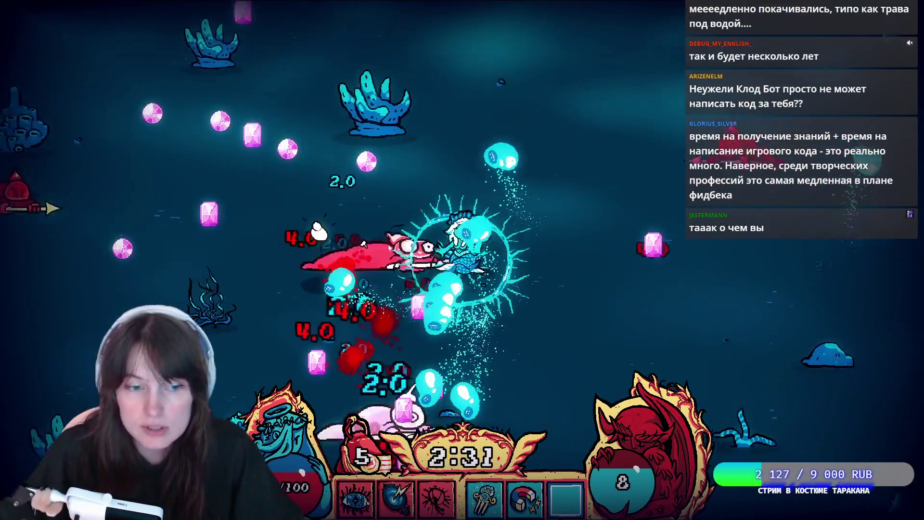
{"action": "key", "text": "s"}
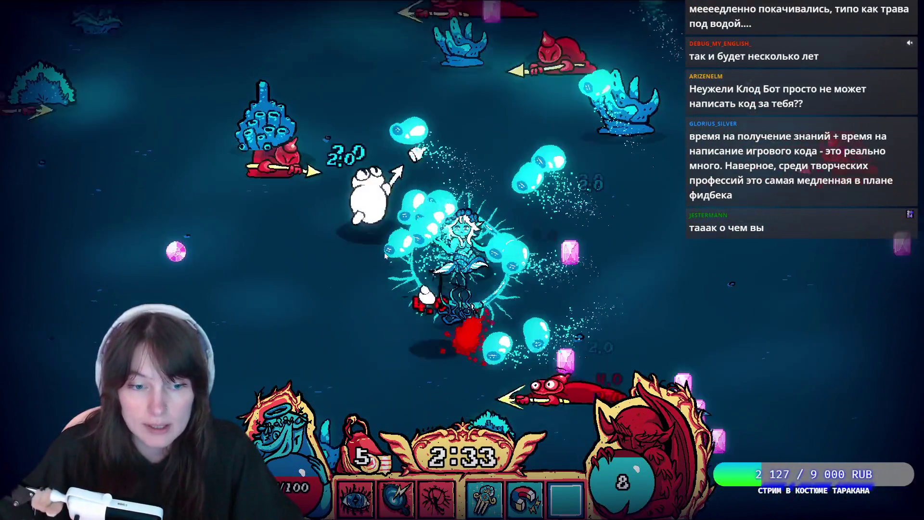
{"action": "key", "text": "d"}
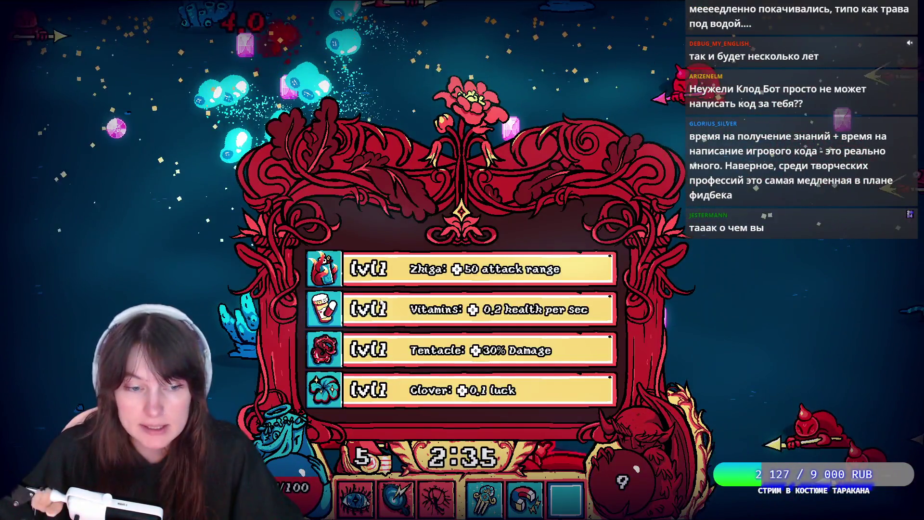
{"action": "left_click", "coordinate": [373, 314]}
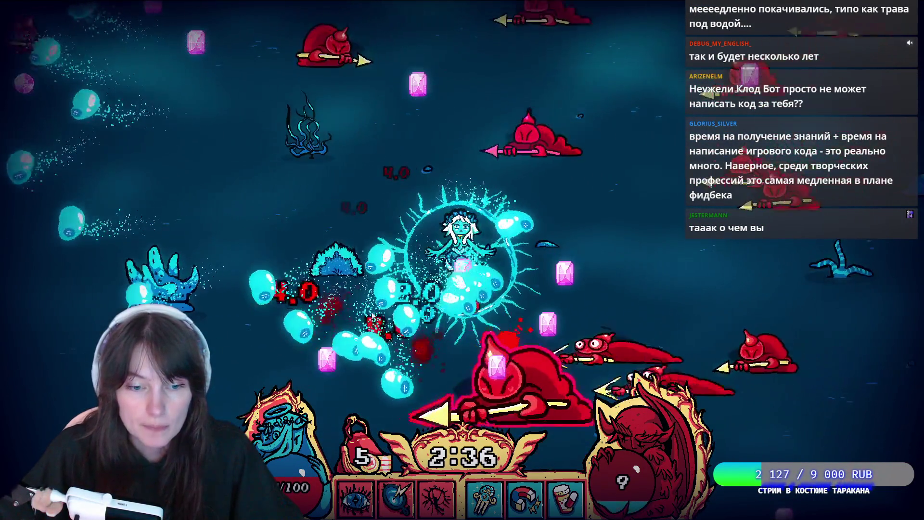
- Swim right and up to survive until the 3:11 level-10 panel, then switch to Twitch
{"action": "key", "text": "d"}
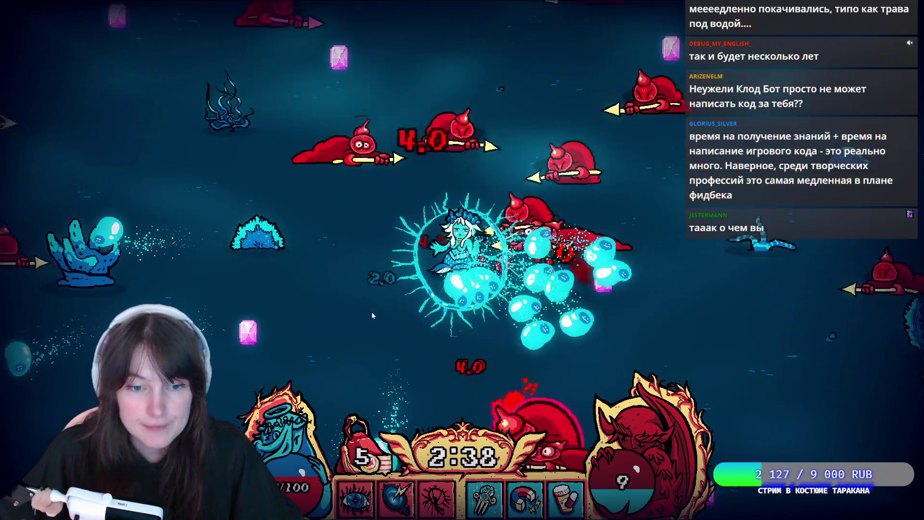
{"action": "key", "text": "w"}
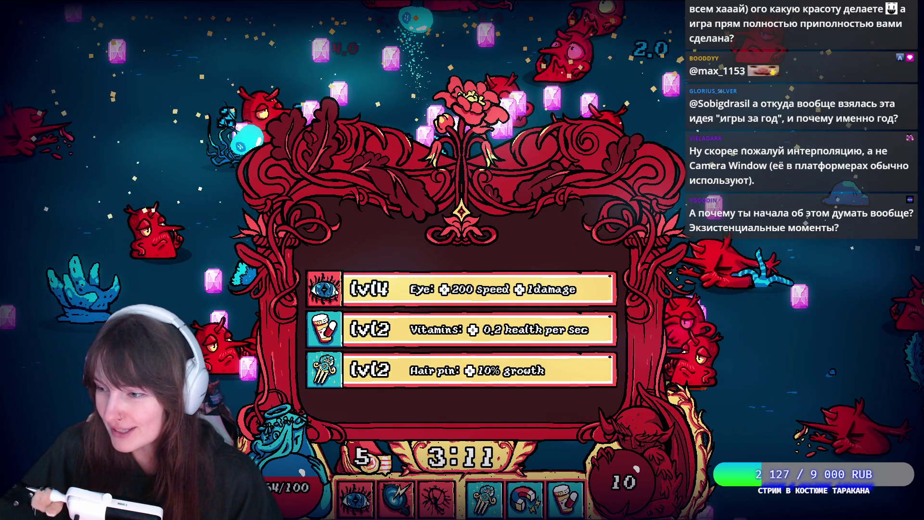
{"action": "key", "text": "alt+Tab"}
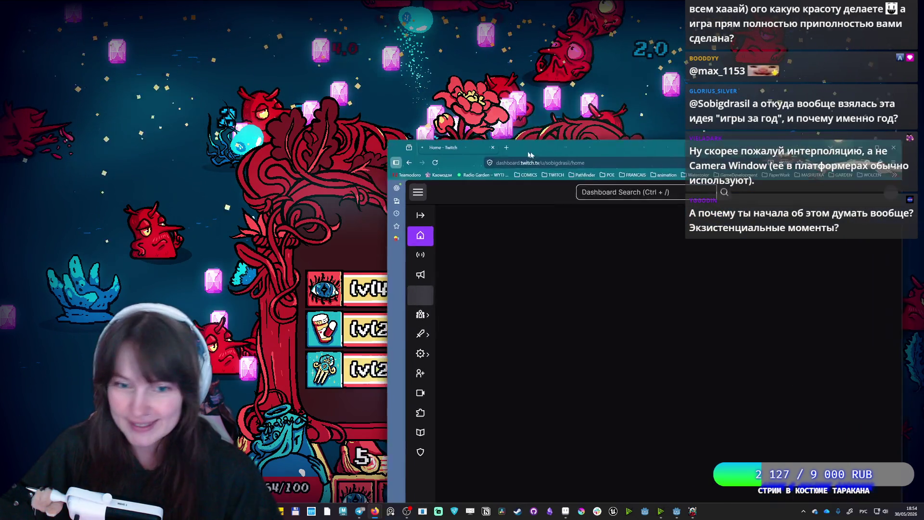
- Go from the account menu to the channel page, then its Videos and Clips listing
{"action": "left_click", "coordinate": [843, 93]}
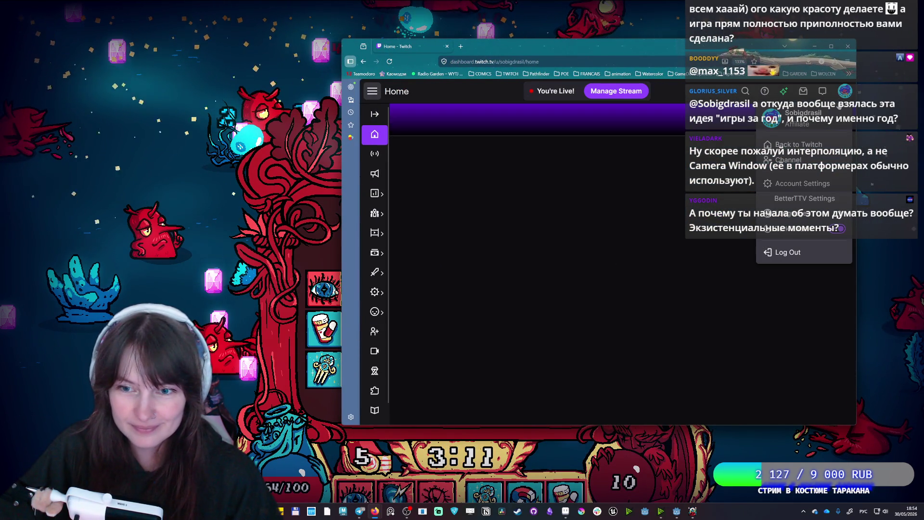
{"action": "left_click", "coordinate": [793, 161]}
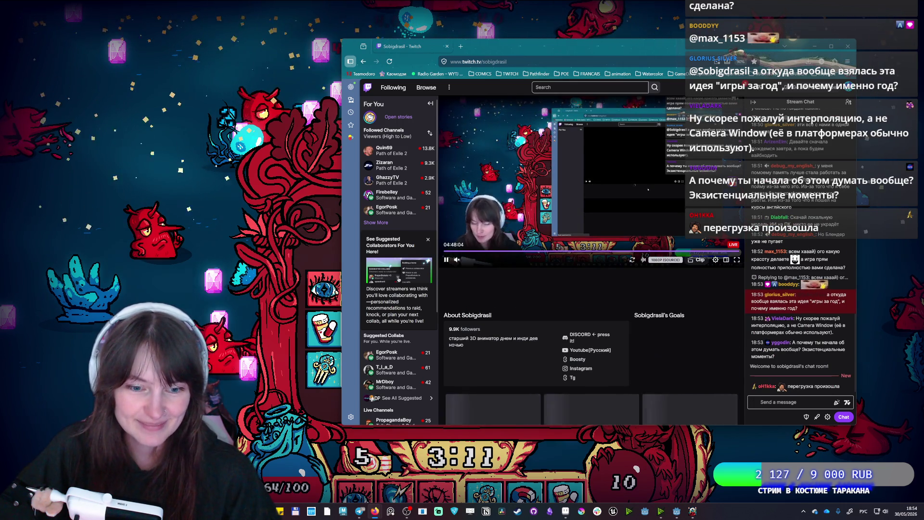
{"action": "scroll", "coordinate": [477, 333], "scroll_direction": "down", "scroll_amount": 2}
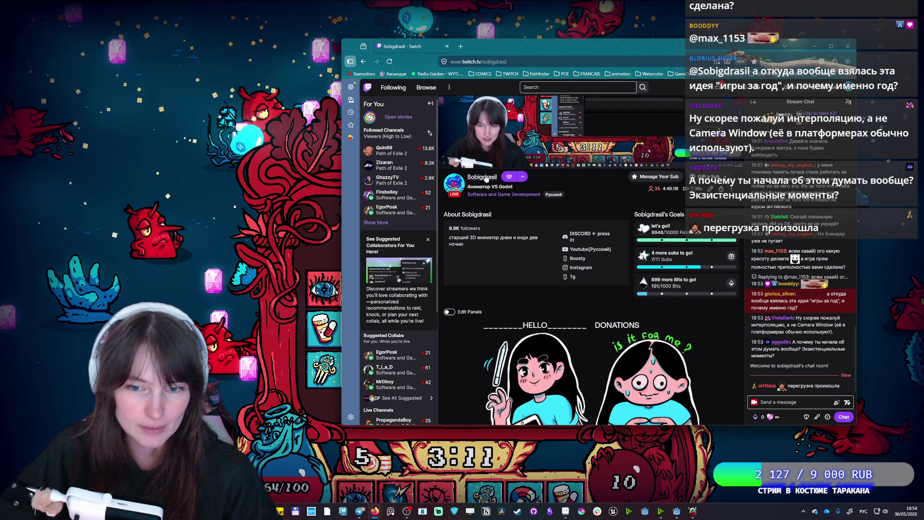
{"action": "left_click", "coordinate": [495, 195]}
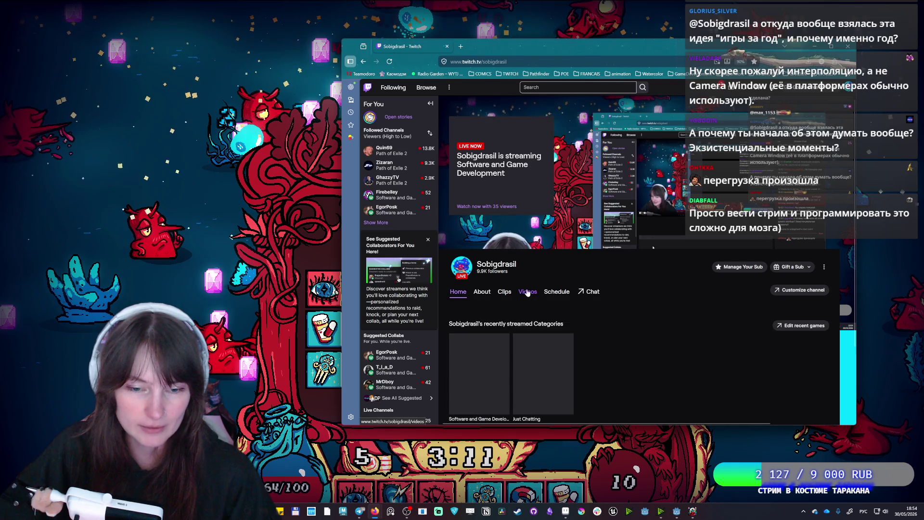
{"action": "left_click", "coordinate": [524, 291]}
{"action": "left_click", "coordinate": [505, 292]}
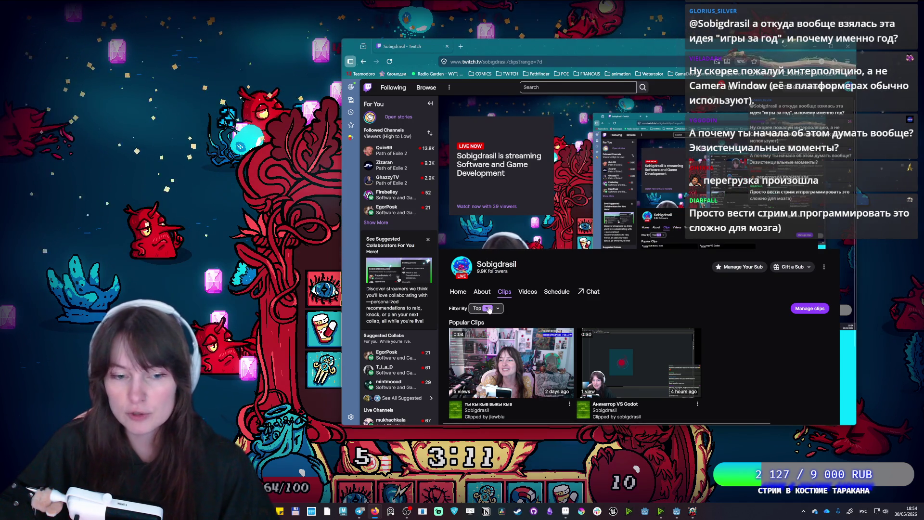
{"action": "scroll", "coordinate": [497, 306], "scroll_direction": "down", "scroll_amount": 1}
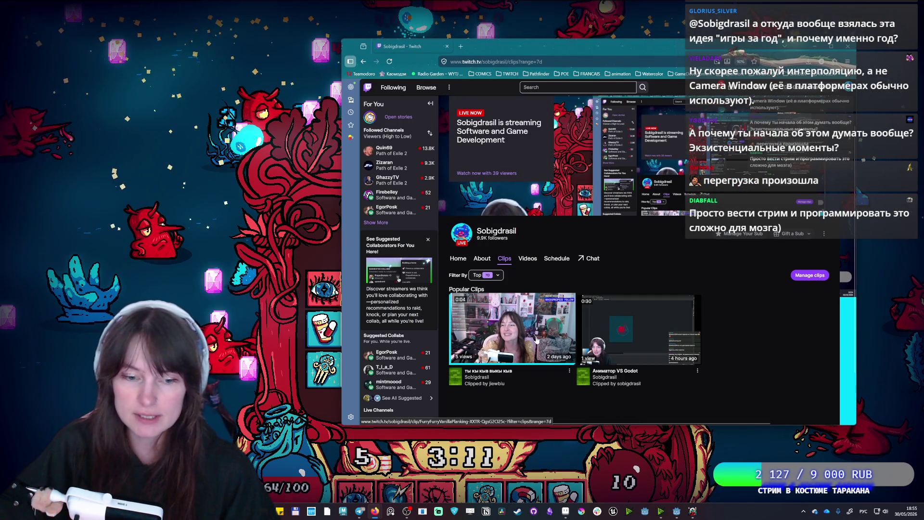
- Open the most popular clip, start and pause it, and turn its sound on
{"action": "left_click", "coordinate": [537, 340]}
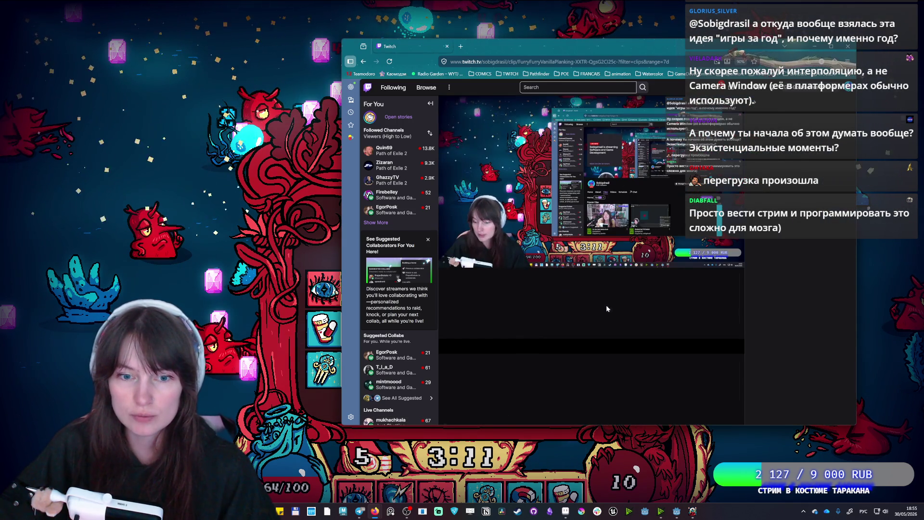
{"action": "left_click", "coordinate": [446, 260]}
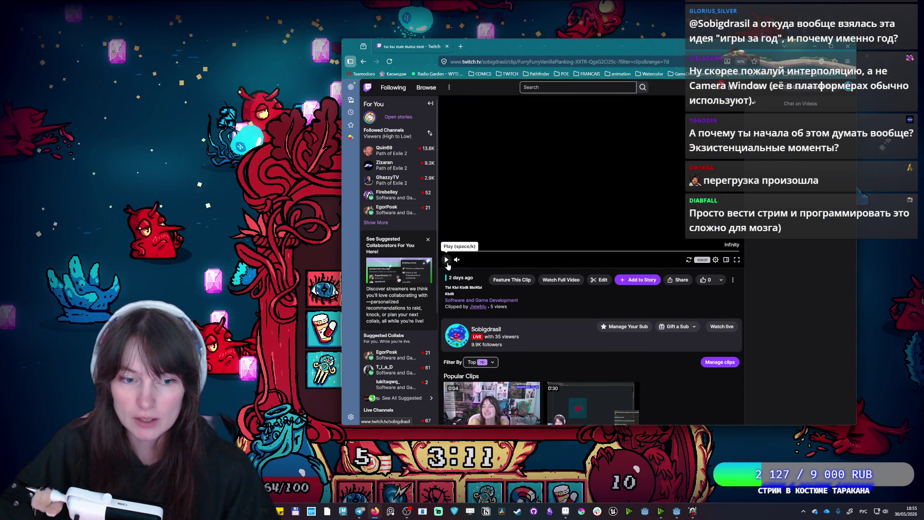
{"action": "left_click", "coordinate": [446, 261]}
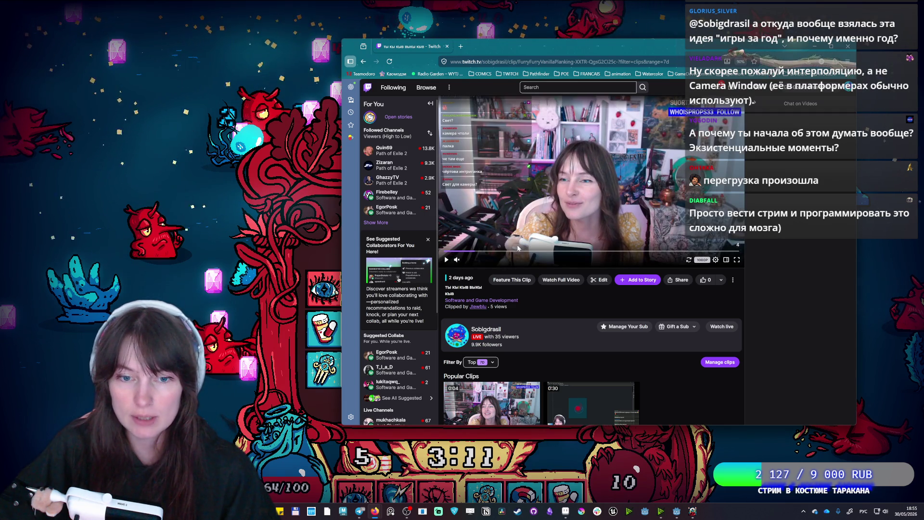
{"action": "left_click", "coordinate": [457, 259]}
{"action": "key", "text": "ctrl+a"}
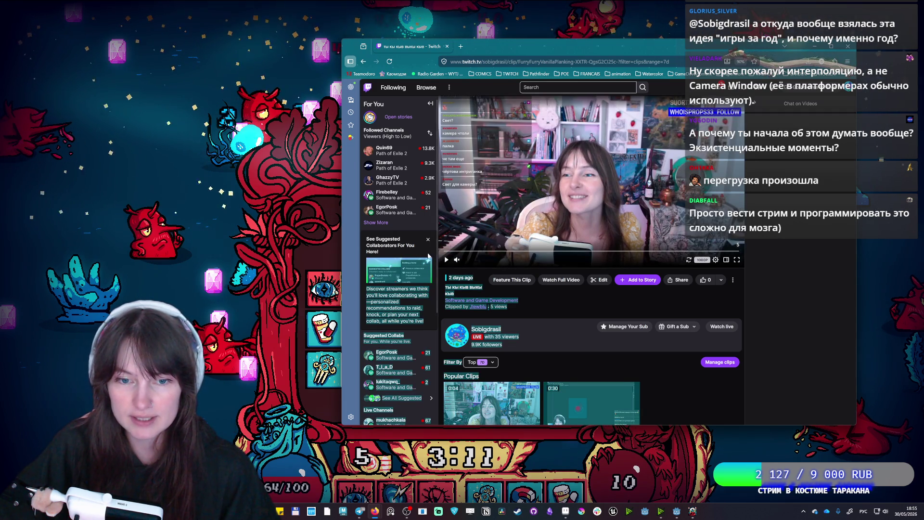
- Maximize the browser, watch the clip fullscreen, exit fullscreen and return to the game
{"action": "left_click", "coordinate": [831, 48]}
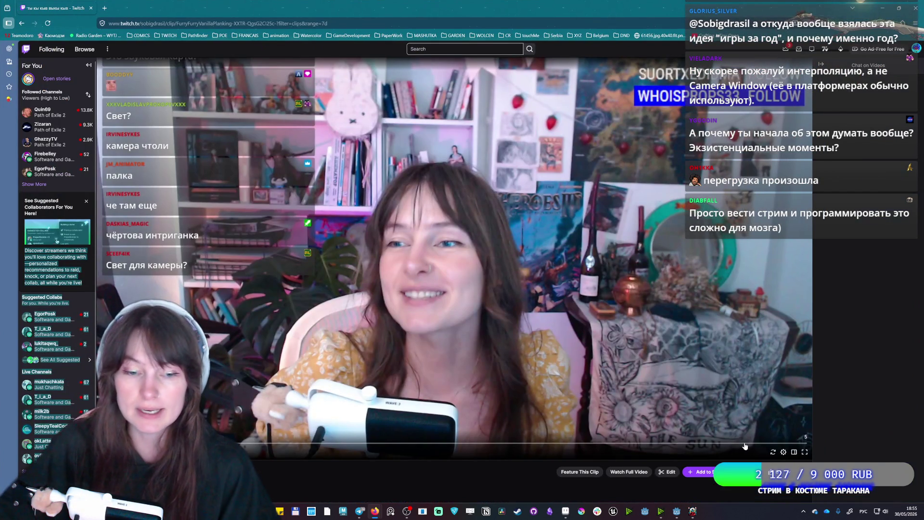
{"action": "left_click", "coordinate": [804, 452]}
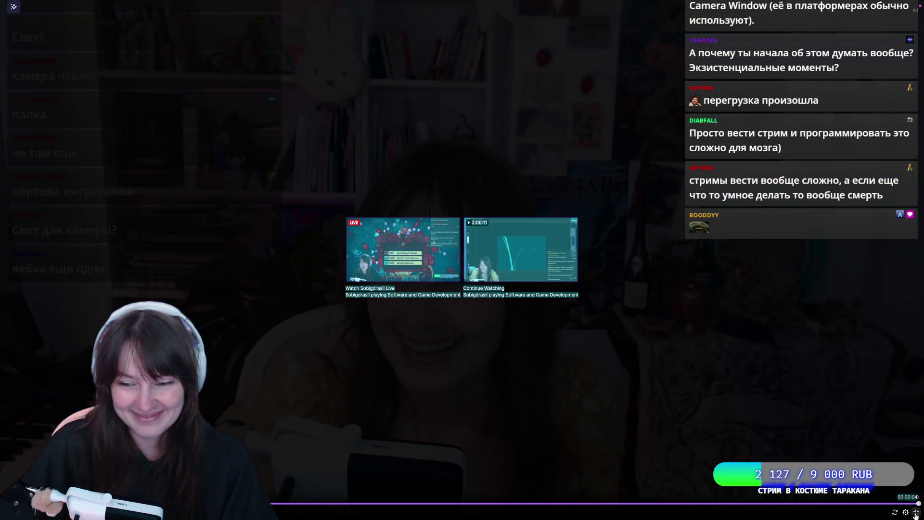
{"action": "left_click", "coordinate": [915, 512]}
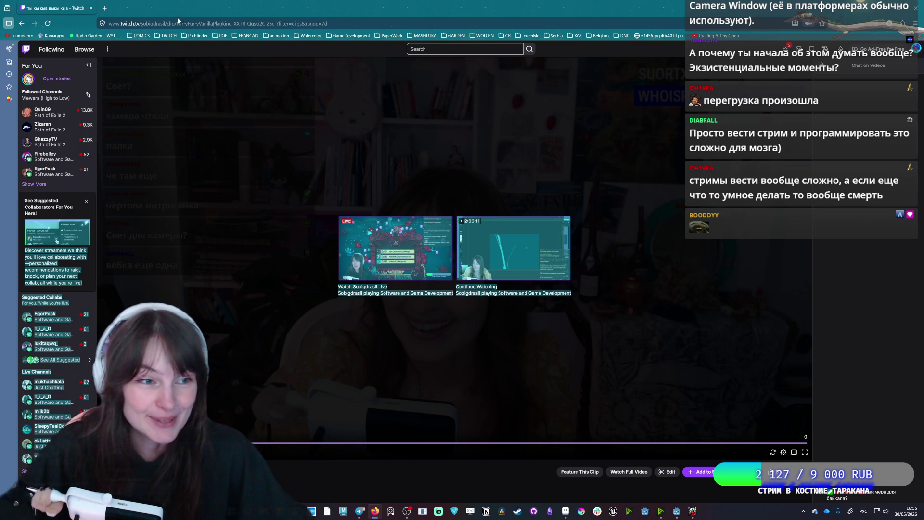
{"action": "key", "text": "alt+Tab"}
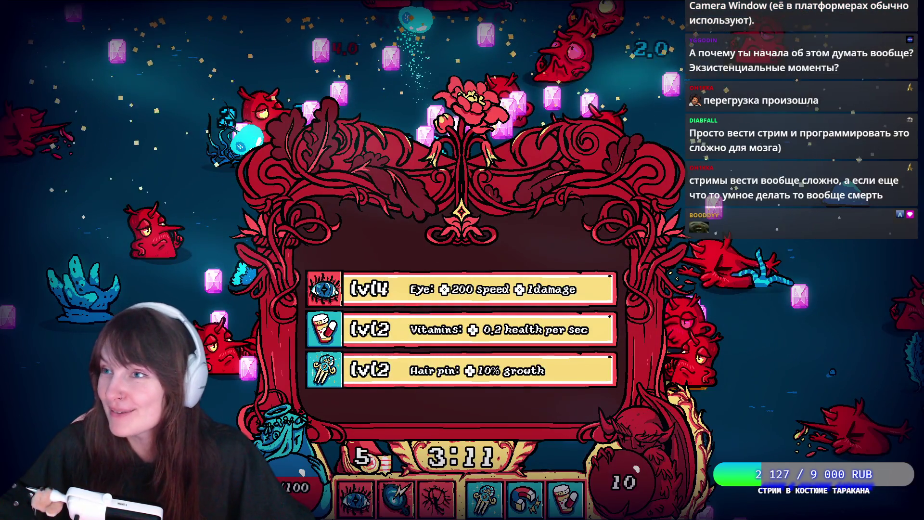